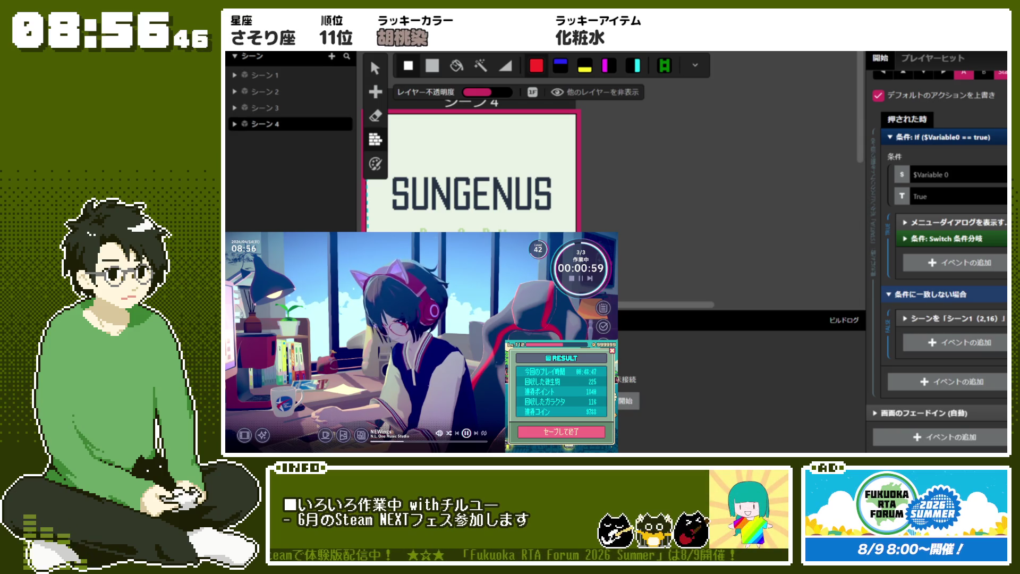
# - Leave tile painting and return to the Select tool
pyautogui.scroll(-2, 533, 209)
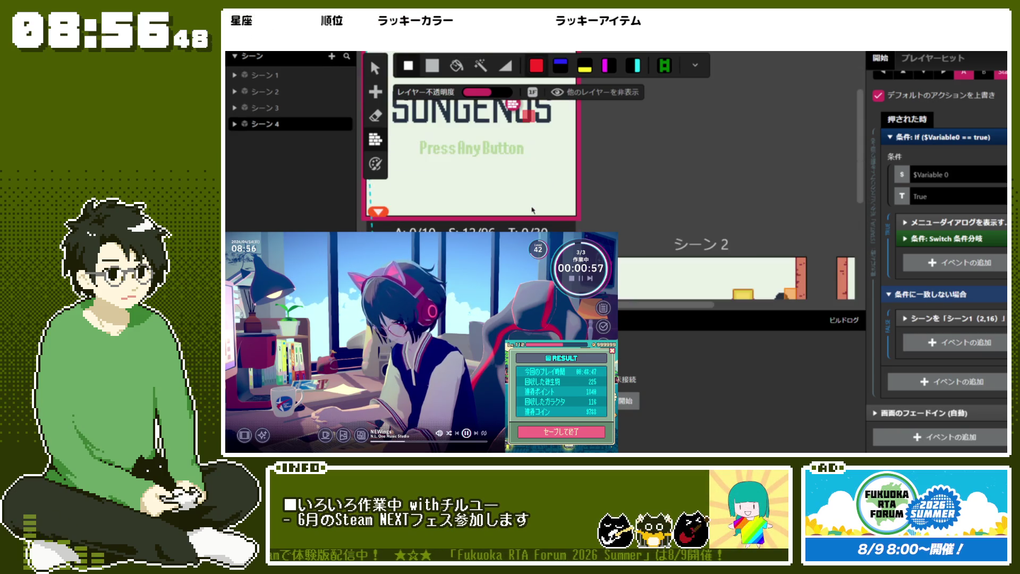
pyautogui.scroll(2, 533, 209)
pyautogui.scroll(-2, 532, 209)
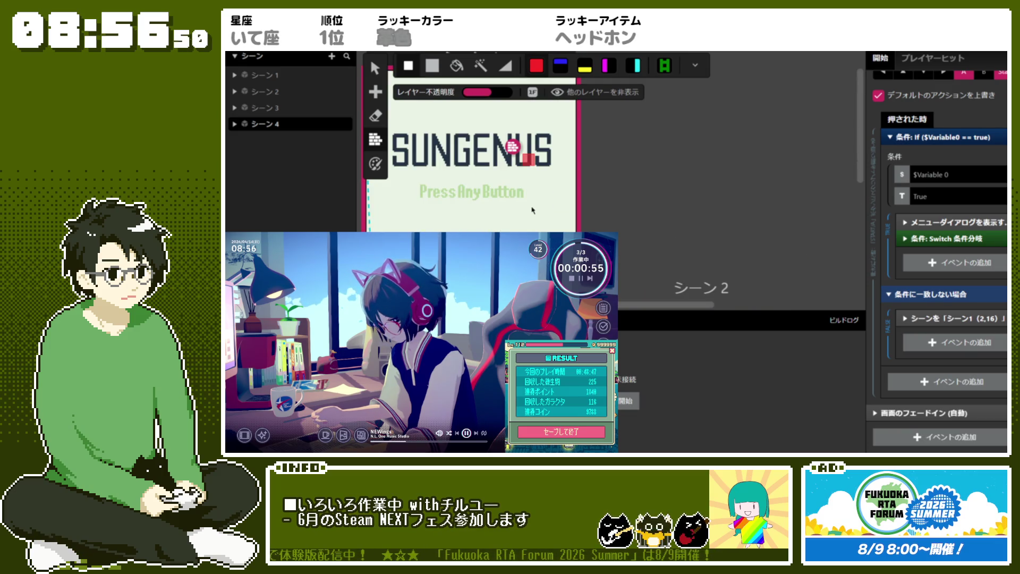
pyautogui.scroll(2, 517, 143)
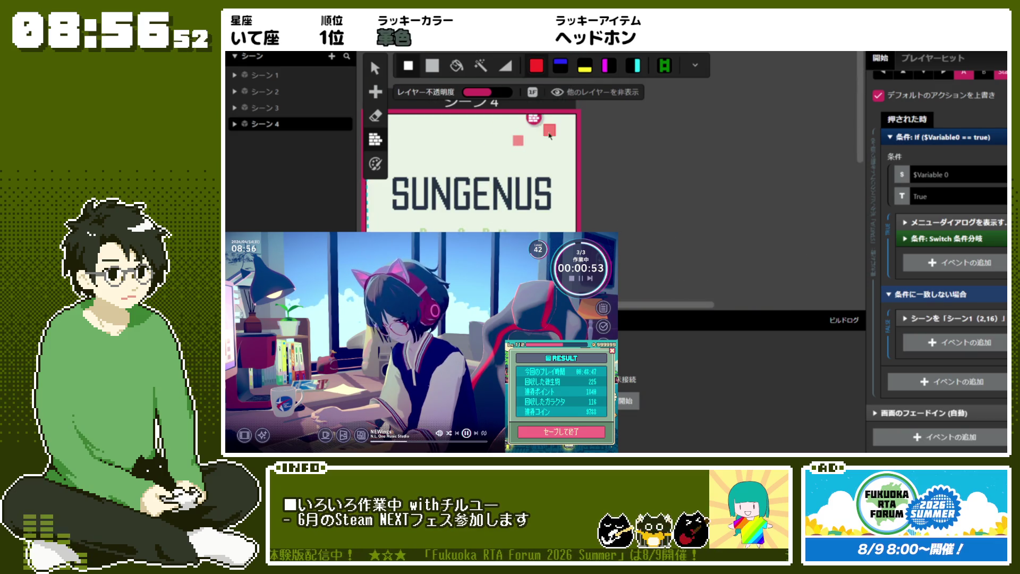
pyautogui.press('Escape')
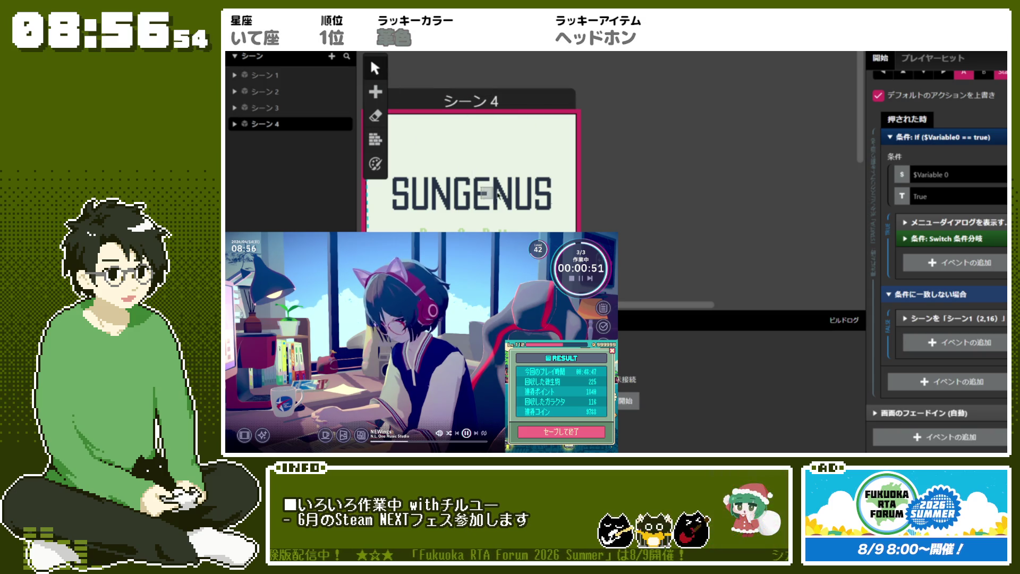
# - Check the Display Menu event's options, then collapse the If ($Variable0 == true) block
pyautogui.scroll(3, 920, 284)
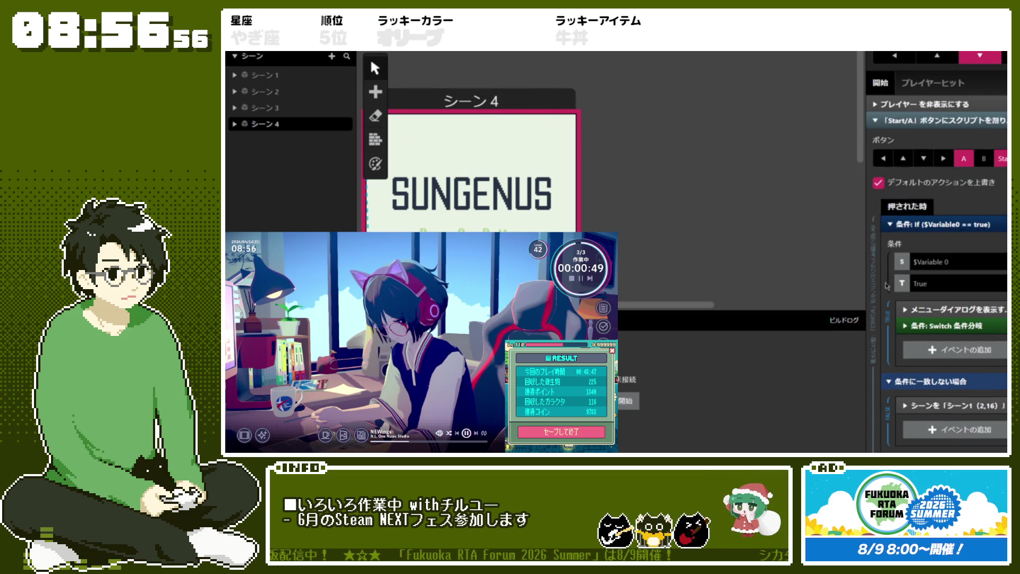
pyautogui.scroll(-2, 871, 287)
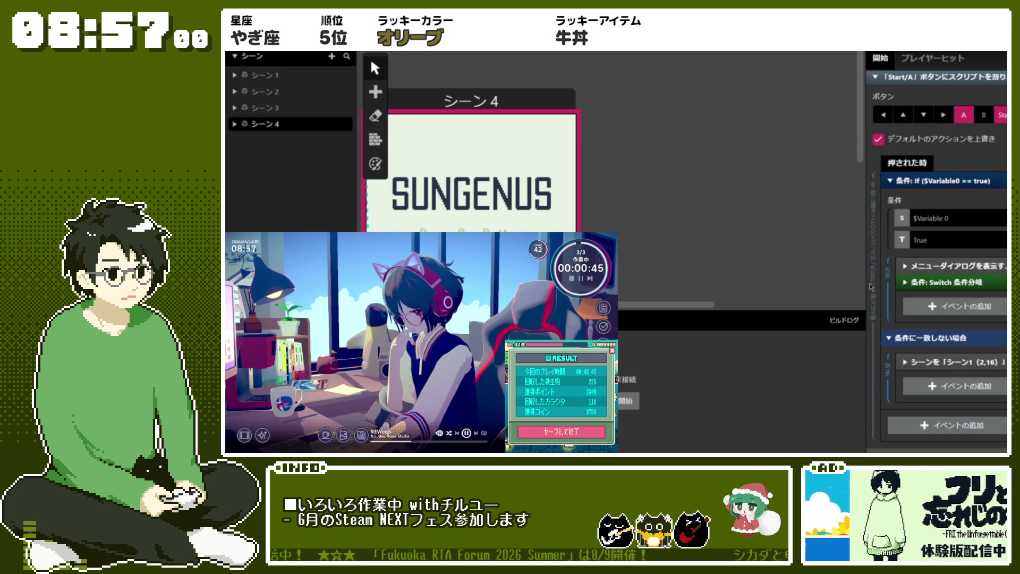
pyautogui.click(959, 268)
pyautogui.click(959, 268)
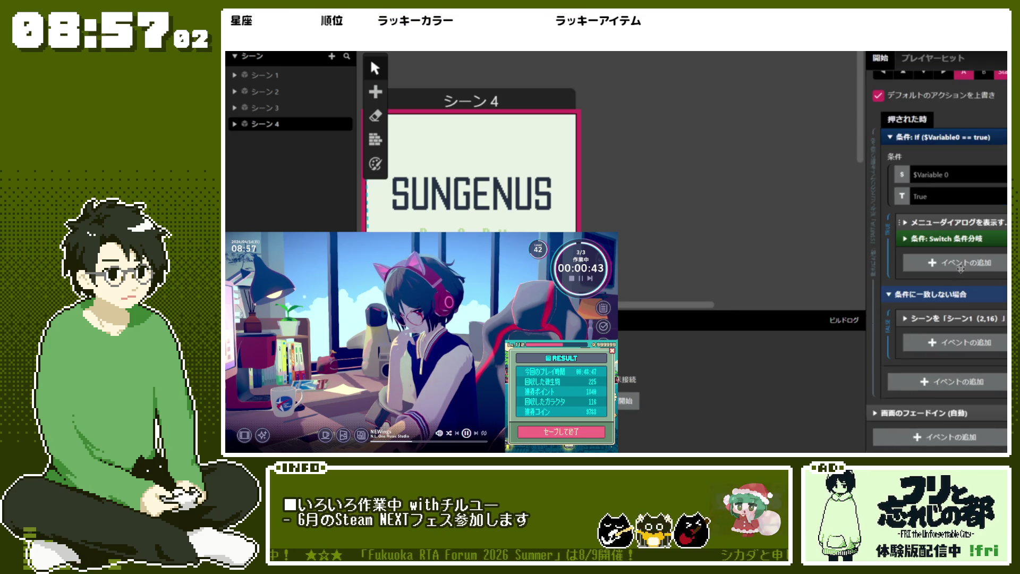
pyautogui.scroll(2, 959, 268)
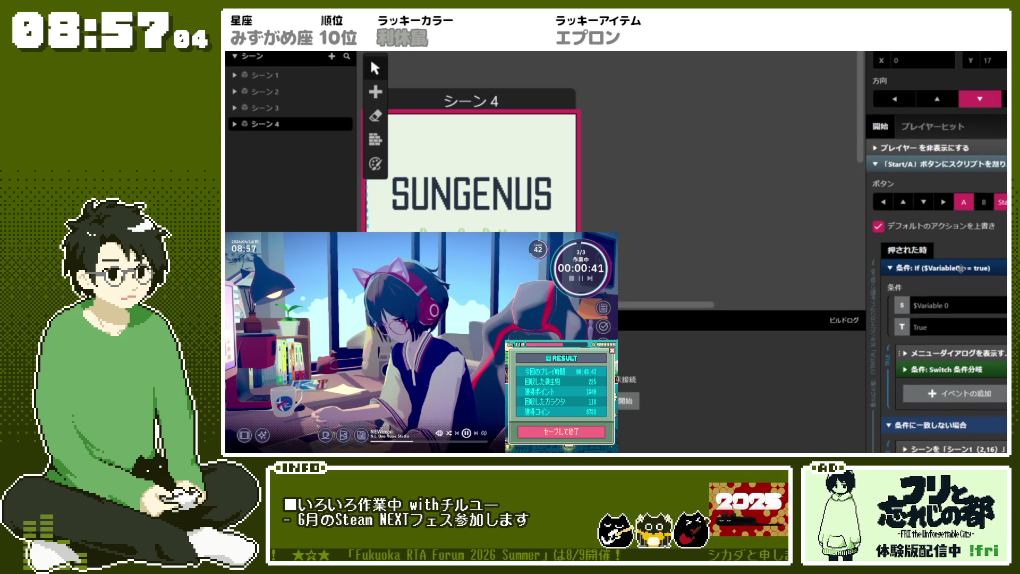
pyautogui.click(959, 269)
pyautogui.scroll(2, 963, 263)
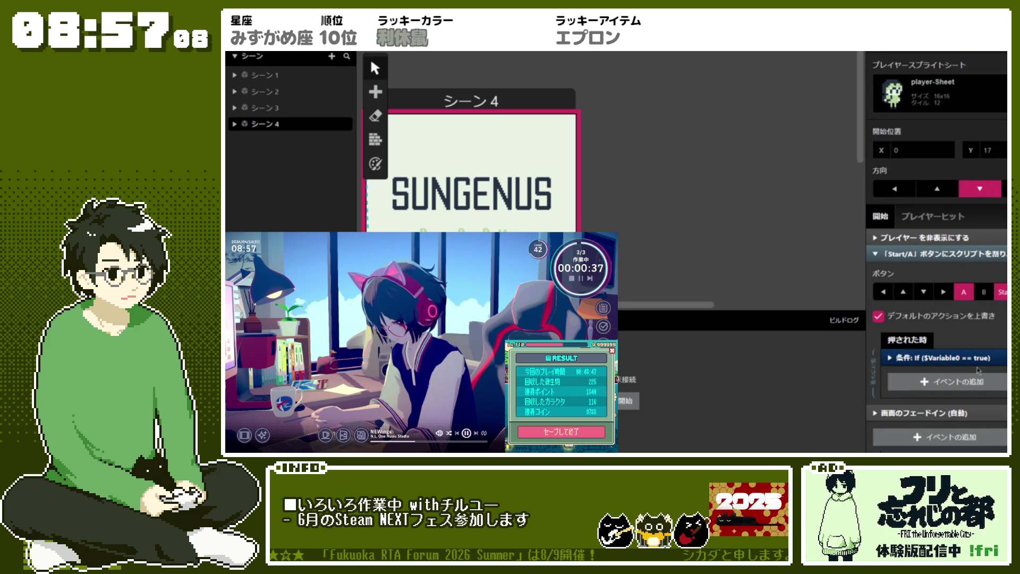
# - Add an If Game Data Saved condition for slot 1 to the Start/A script
pyautogui.click(977, 381)
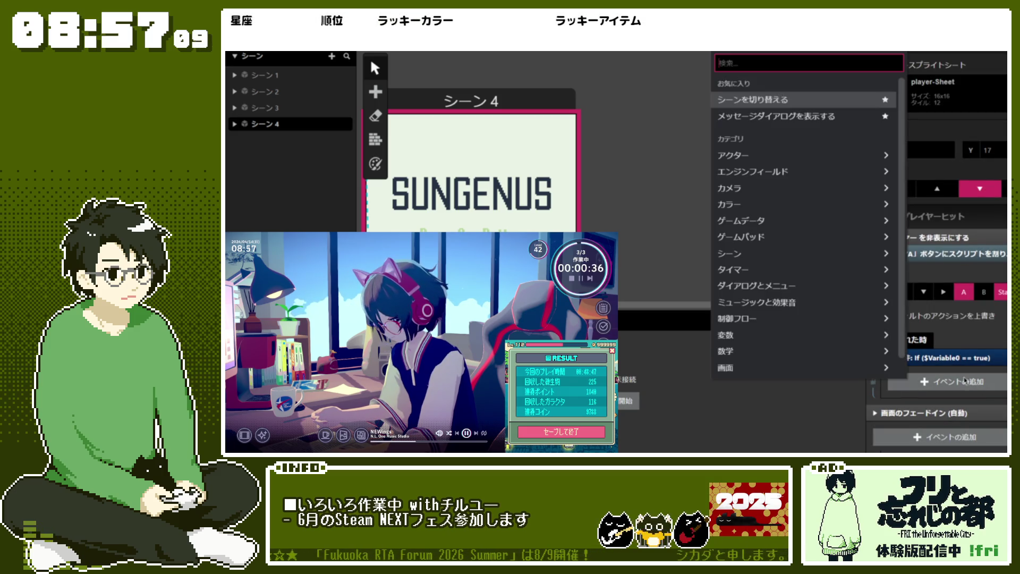
pyautogui.click(802, 230)
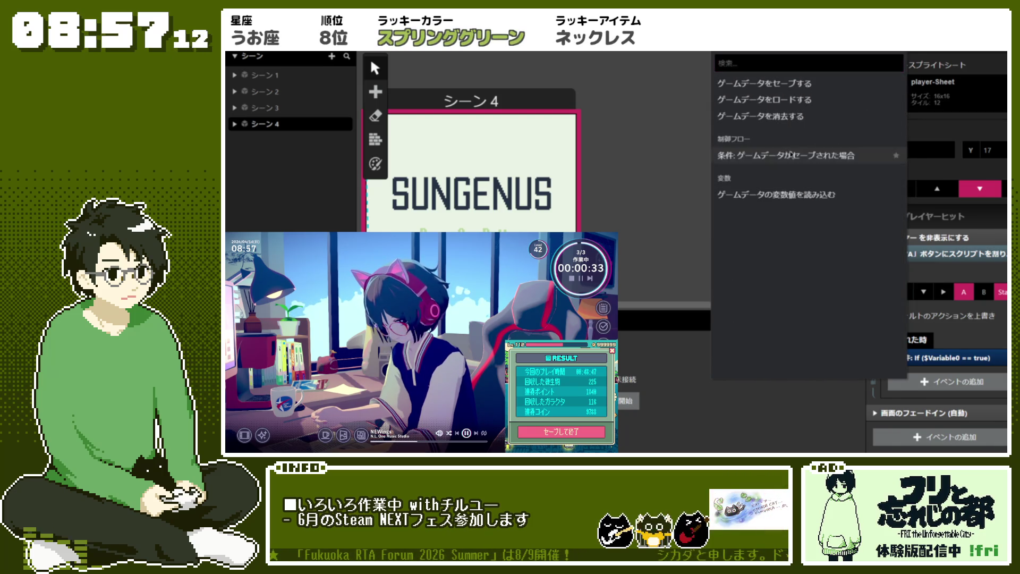
pyautogui.click(790, 154)
pyautogui.scroll(-3, 956, 372)
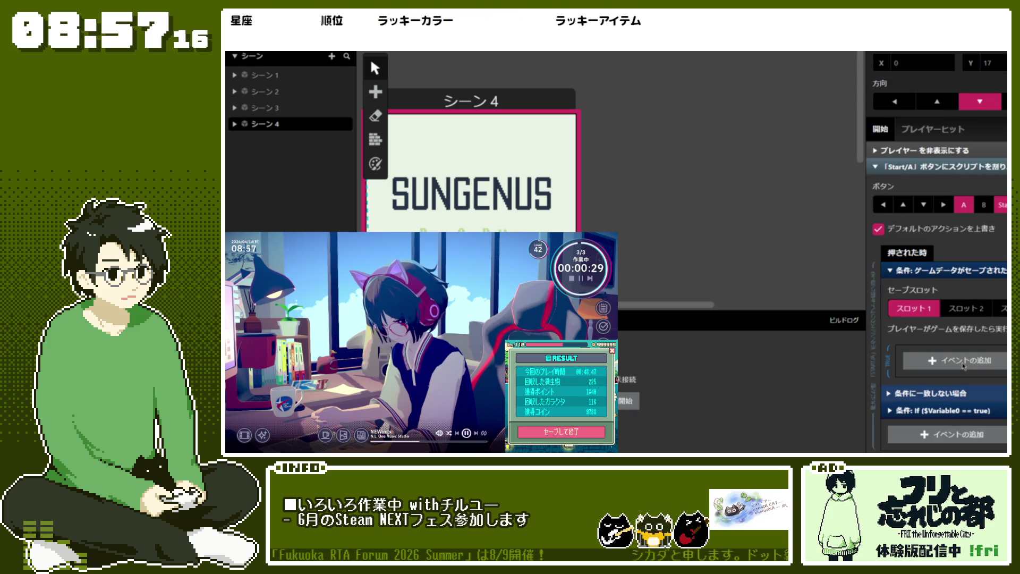
# - Inside the saved branch, add a Display Dialogue showing "save aruyo."
pyautogui.click(963, 365)
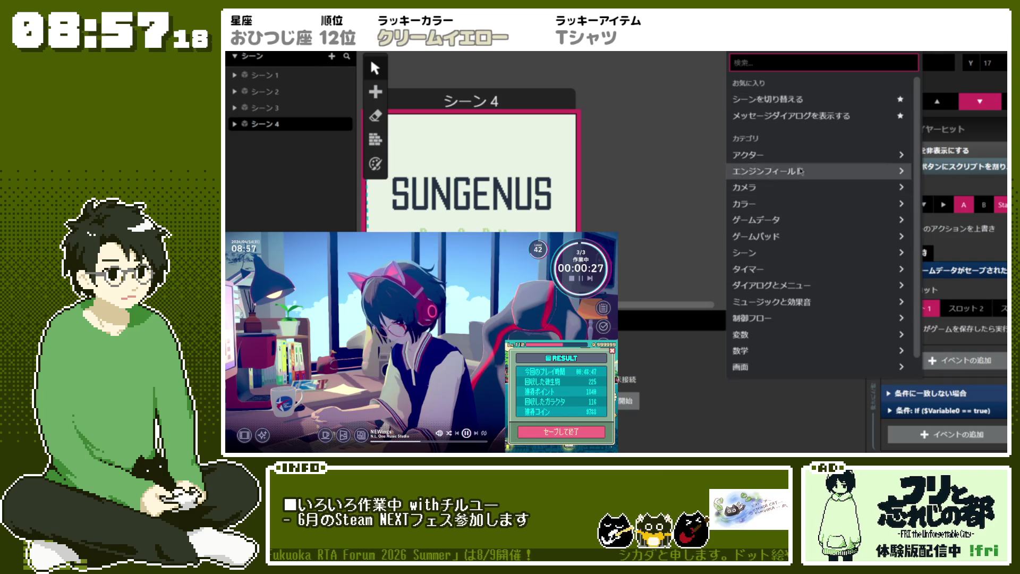
pyautogui.click(813, 120)
pyautogui.write('sav')
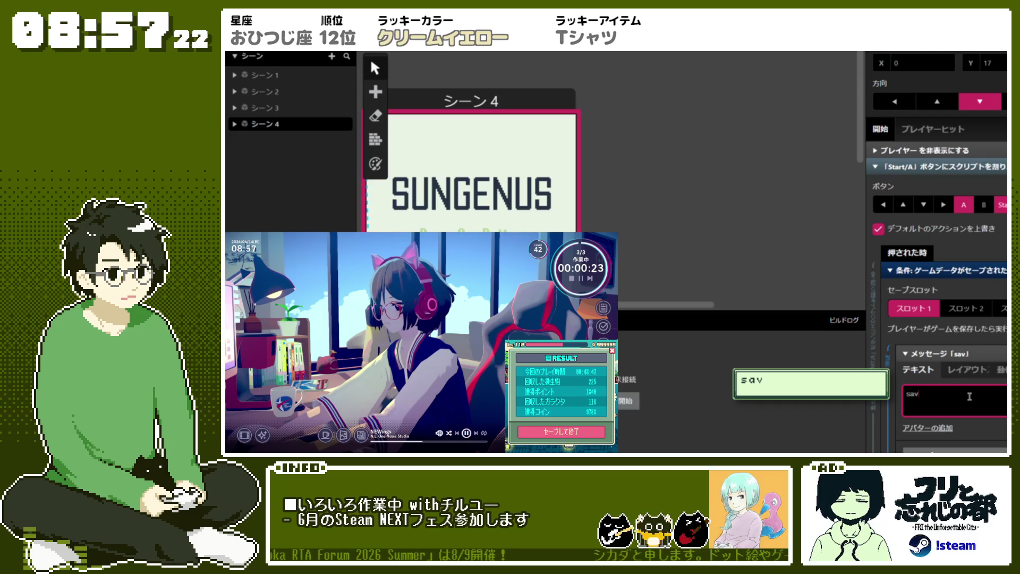
pyautogui.write('e aruyo.')
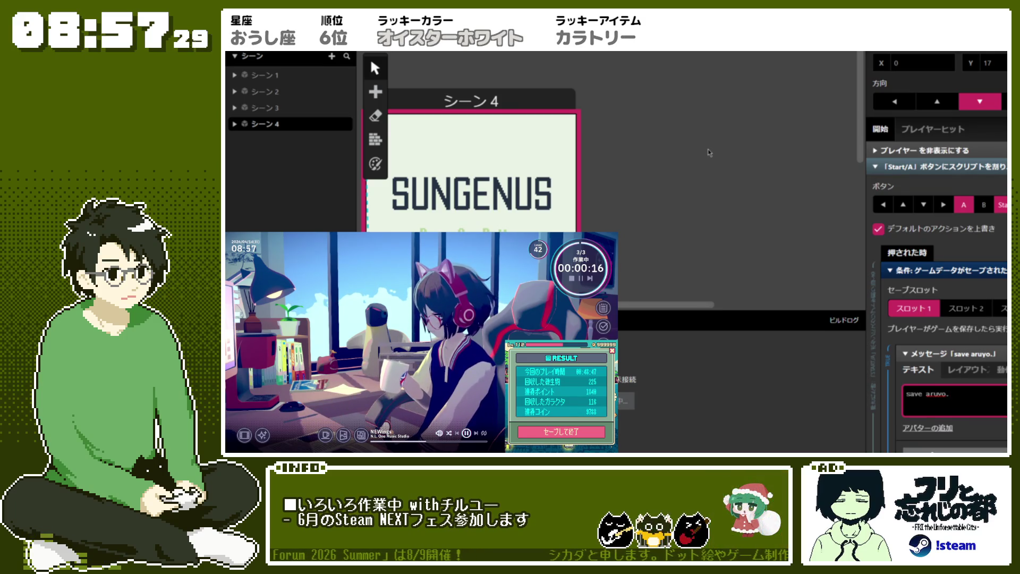
# - Start a test play and move from the SUNGENUS title screen through the first rooms
pyautogui.press('F5')
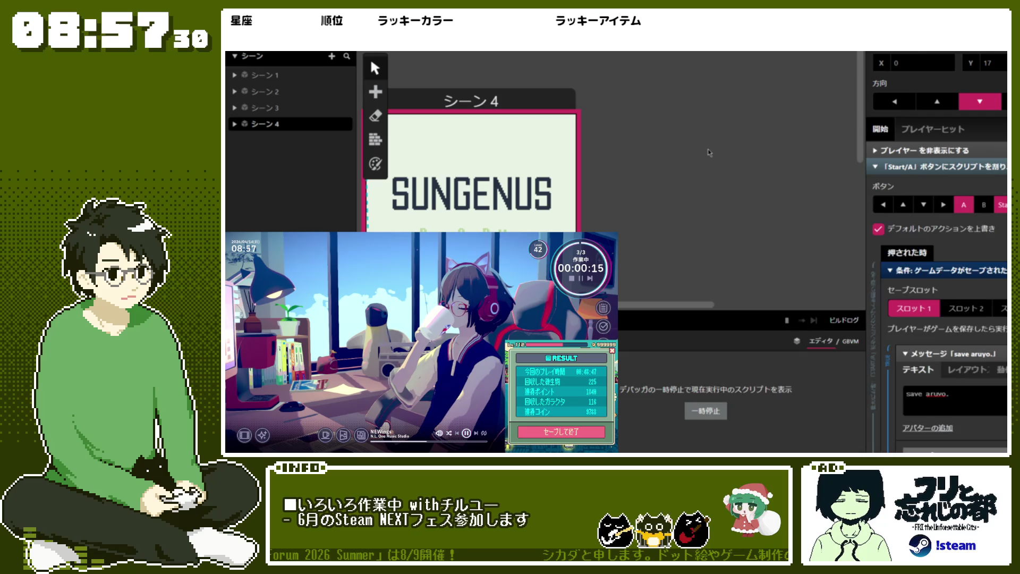
pyautogui.press('Return')
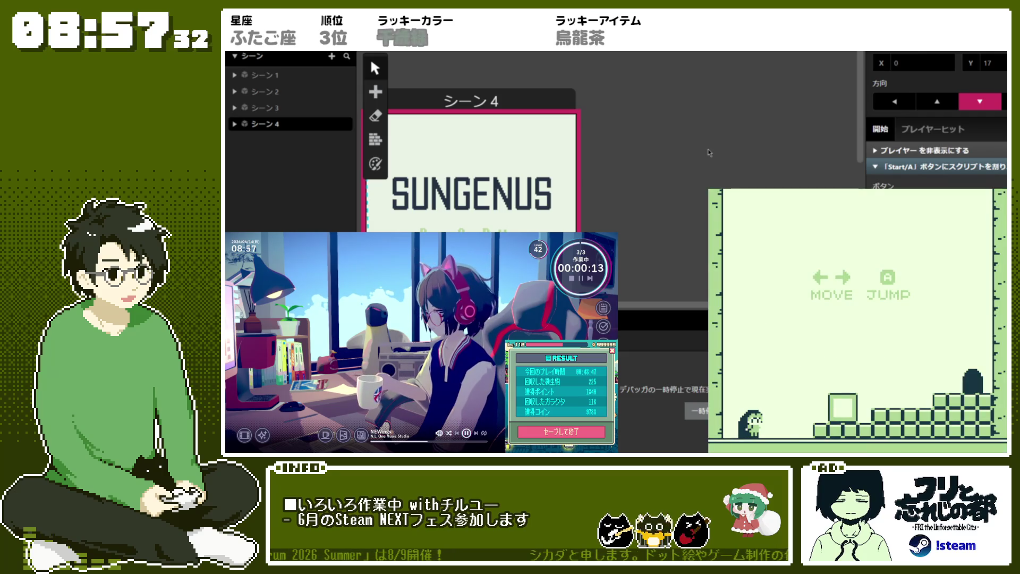
pyautogui.press('Right')
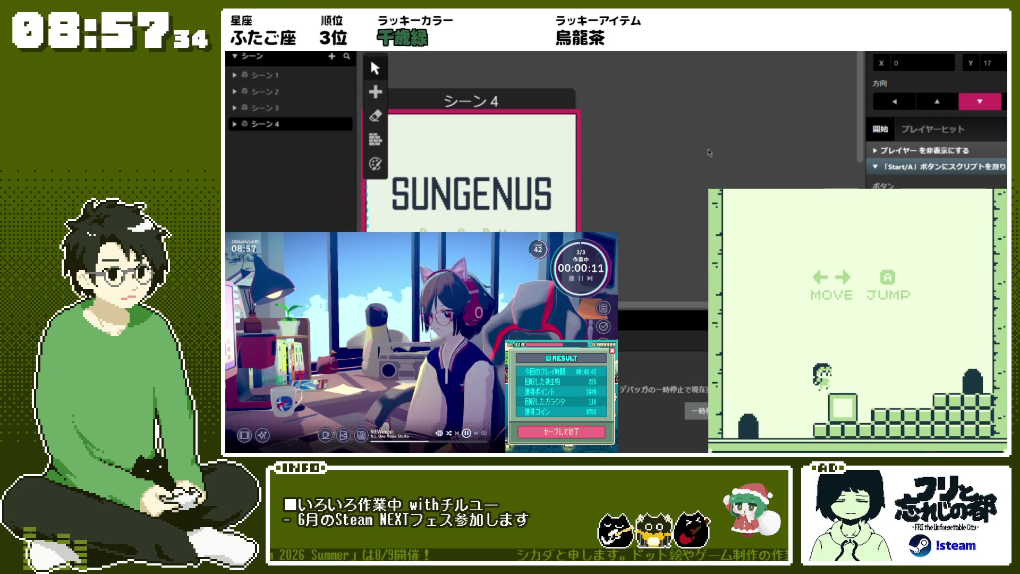
pyautogui.press('z')
pyautogui.press('z')
pyautogui.press('Right')
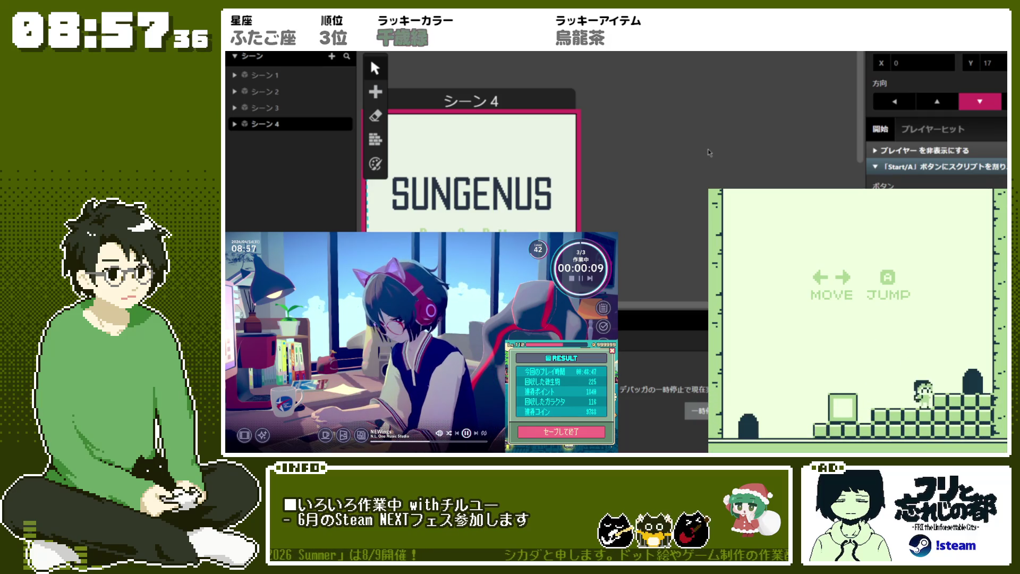
pyautogui.press('Right')
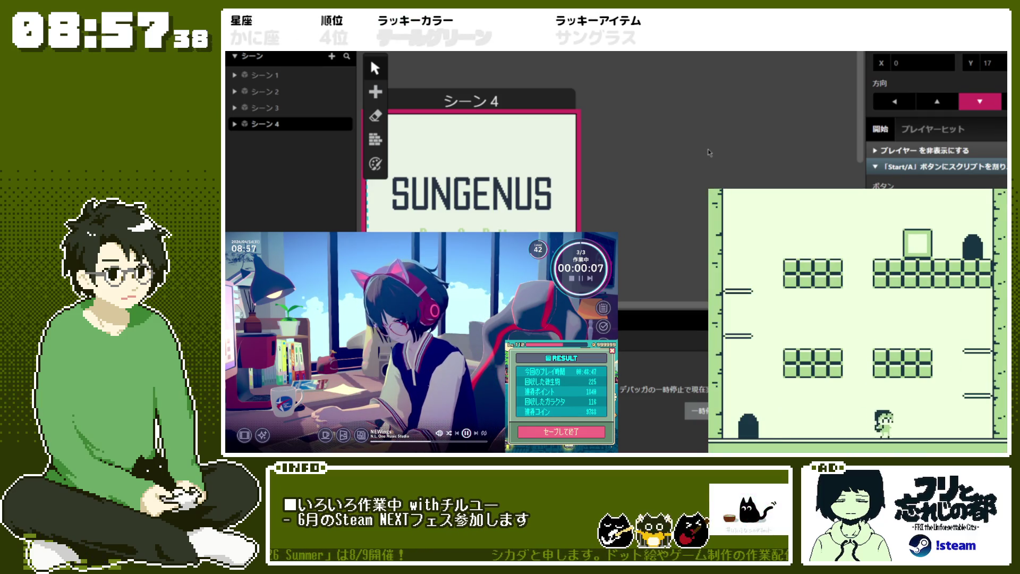
pyautogui.press('z')
pyautogui.press('z')
pyautogui.press('Left')
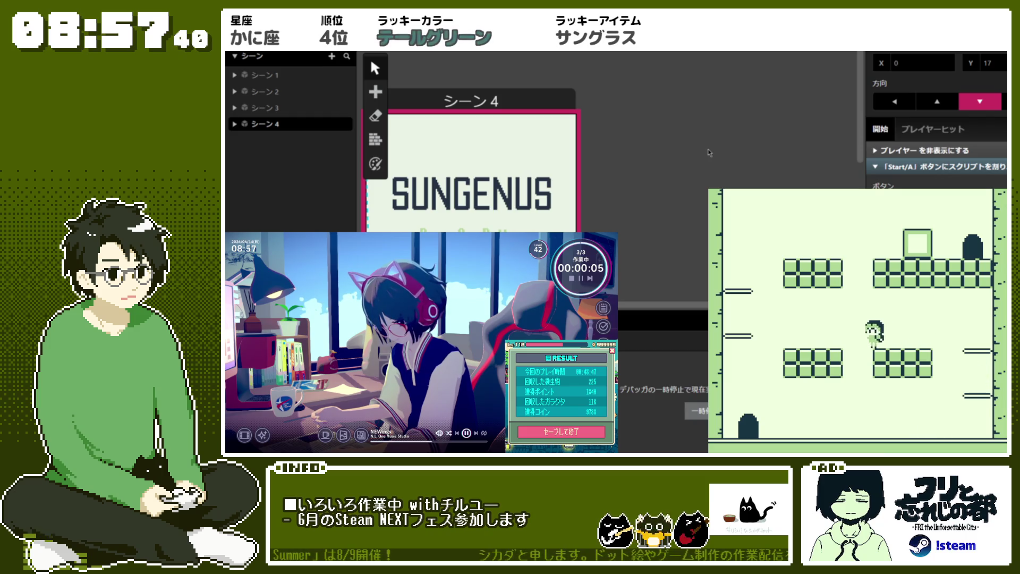
pyautogui.press('Up')
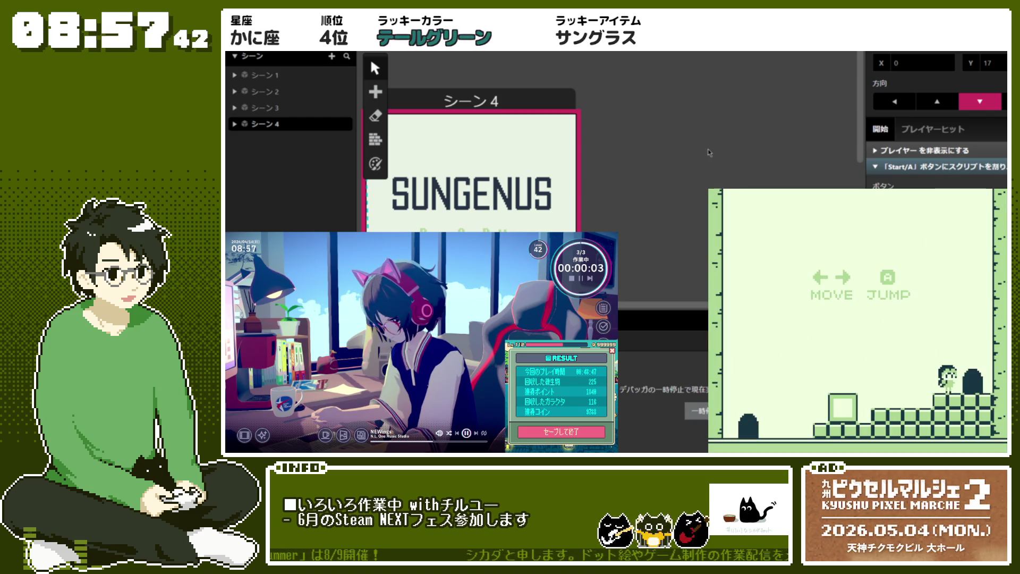
pyautogui.press('Up')
pyautogui.press('Right')
pyautogui.press('Right')
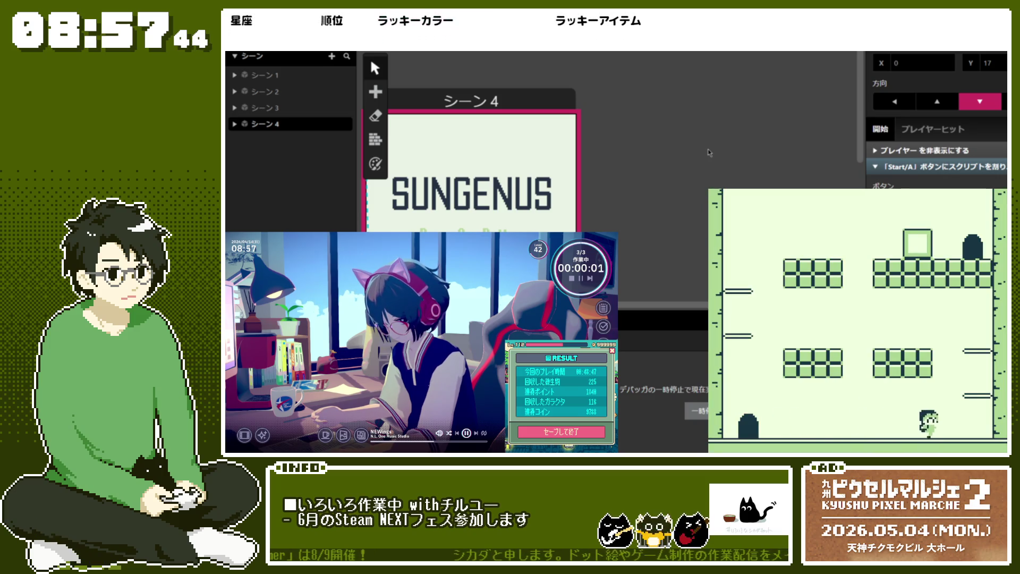
# - Climb across the room onto the raised block and view the count 1 message
pyautogui.press('z')
pyautogui.press('Left')
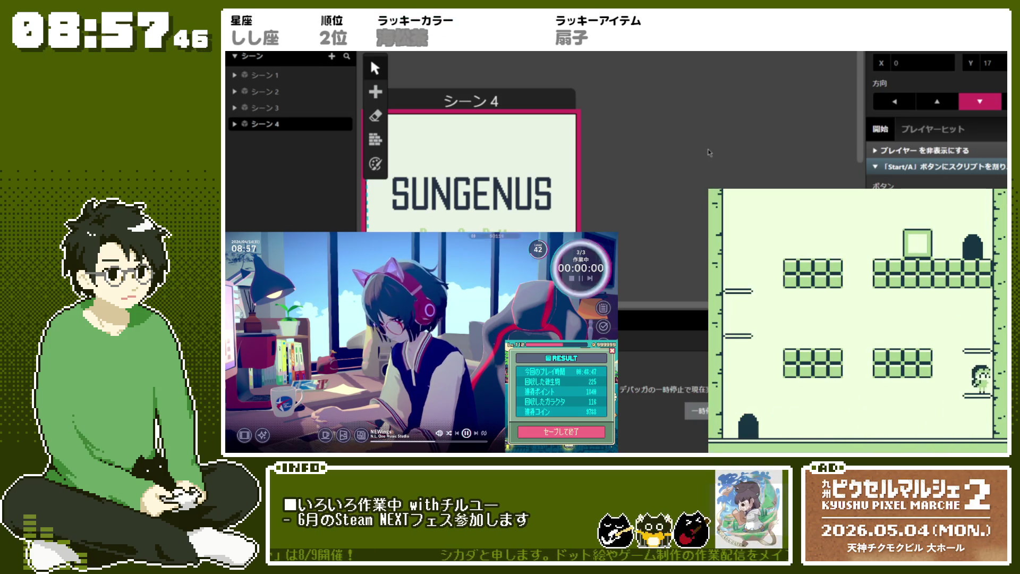
pyautogui.press('z')
pyautogui.press('Left')
pyautogui.press('z')
pyautogui.press('Left')
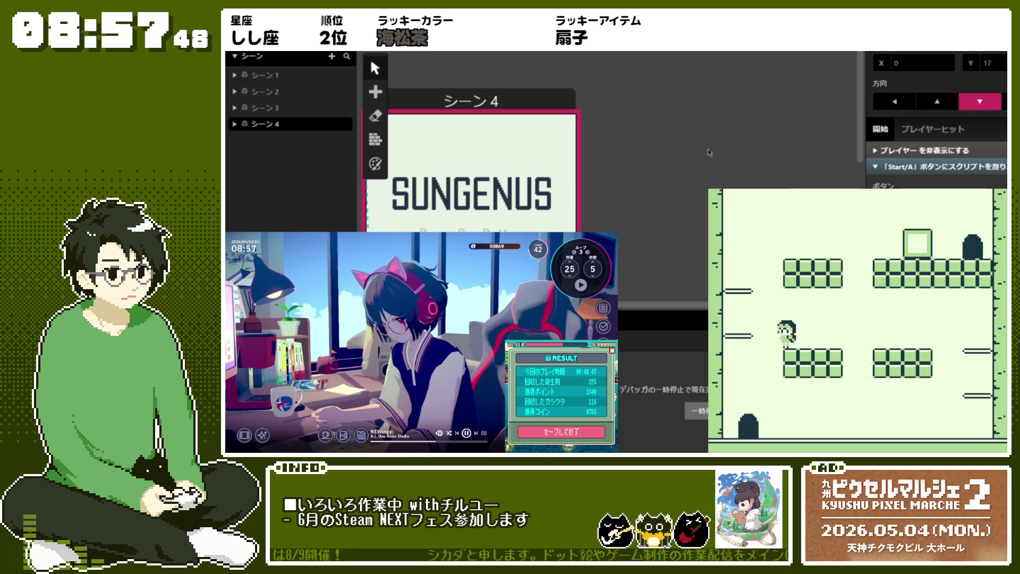
pyautogui.press('z')
pyautogui.press('Right')
pyautogui.press('z')
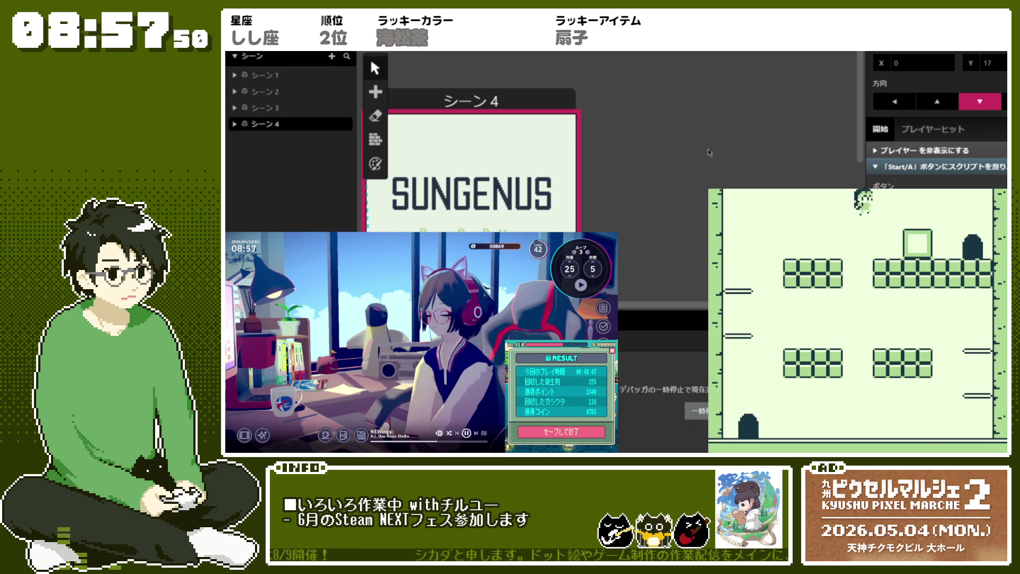
pyautogui.press('z')
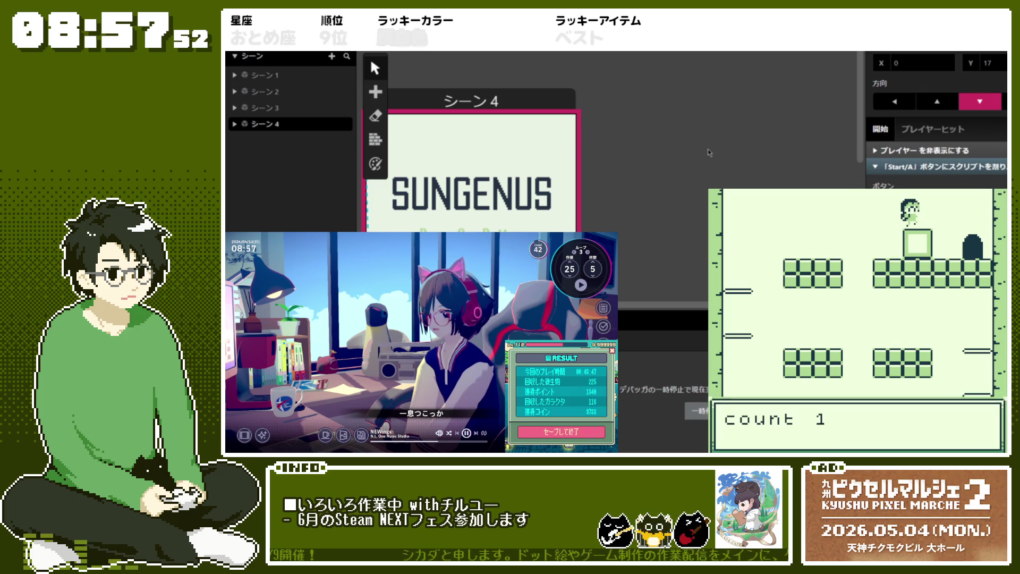
pyautogui.press('z')
pyautogui.press('z')
pyautogui.press('z')
pyautogui.press('Right')
pyautogui.press('Right')
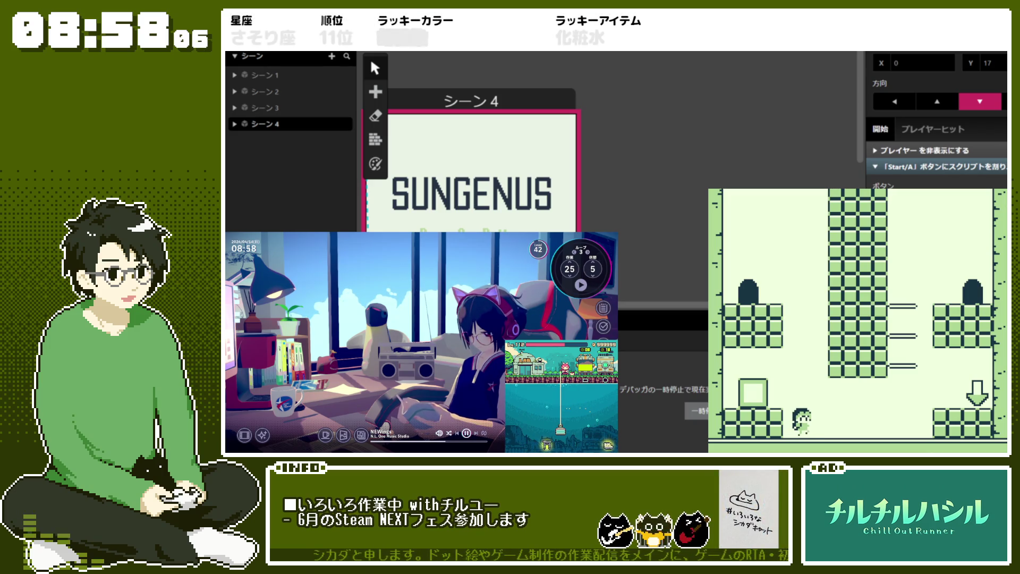
# - Reach the save point, save the game's progress, and close the test play
pyautogui.press('Left')
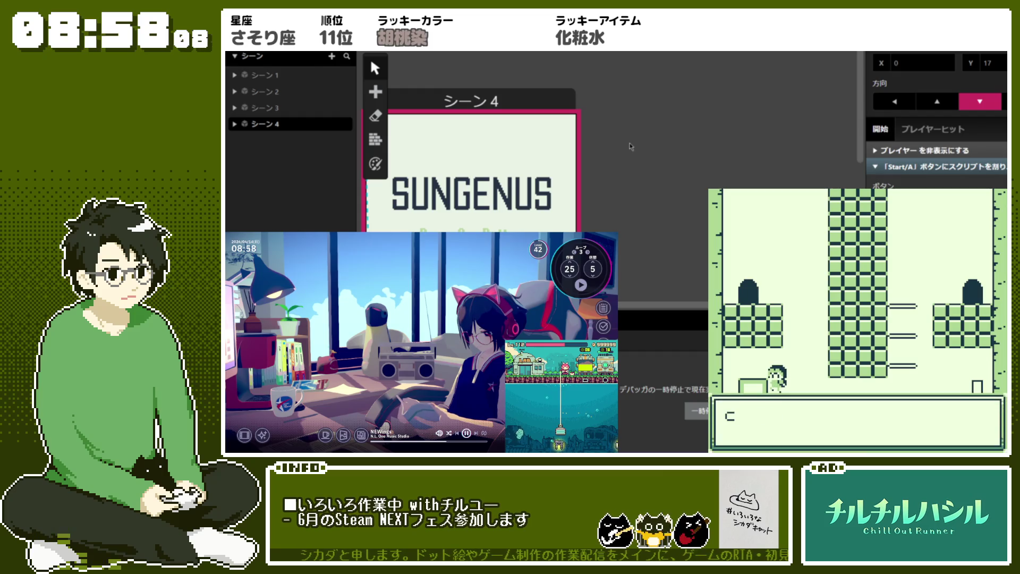
pyautogui.press('z')
pyautogui.press('z')
pyautogui.press('Right')
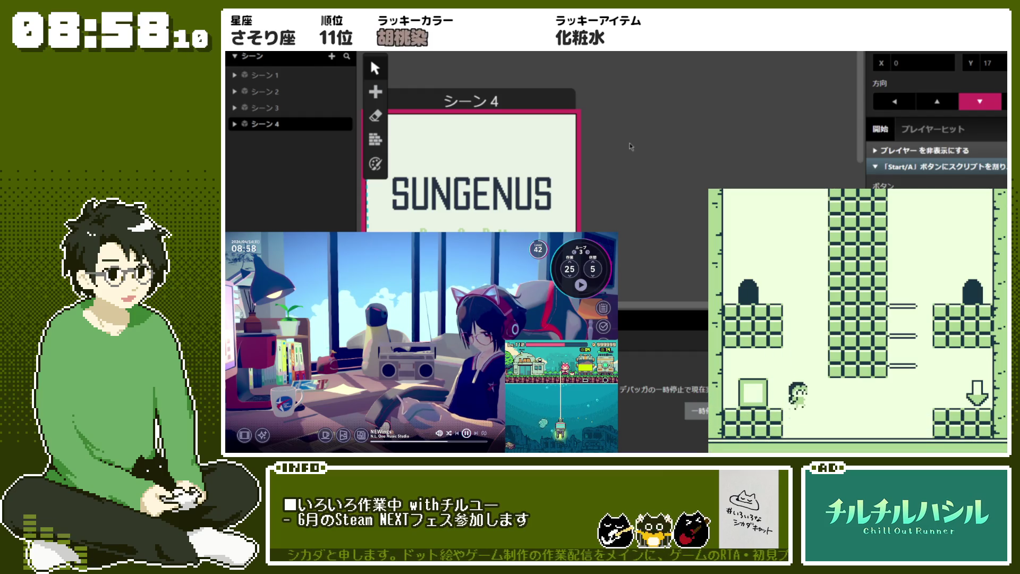
pyautogui.press('z')
pyautogui.press('z')
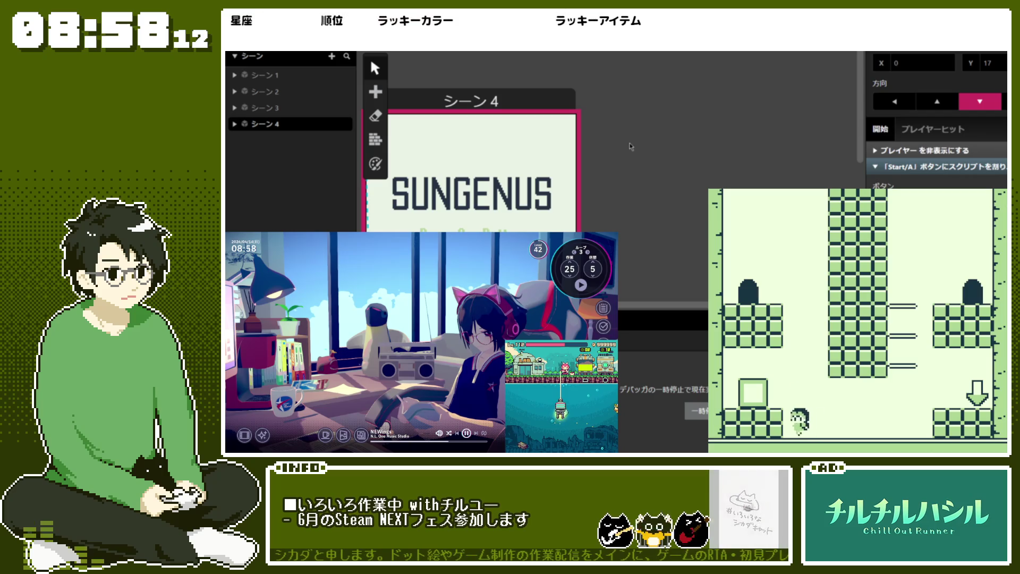
pyautogui.press('z')
pyautogui.press('z')
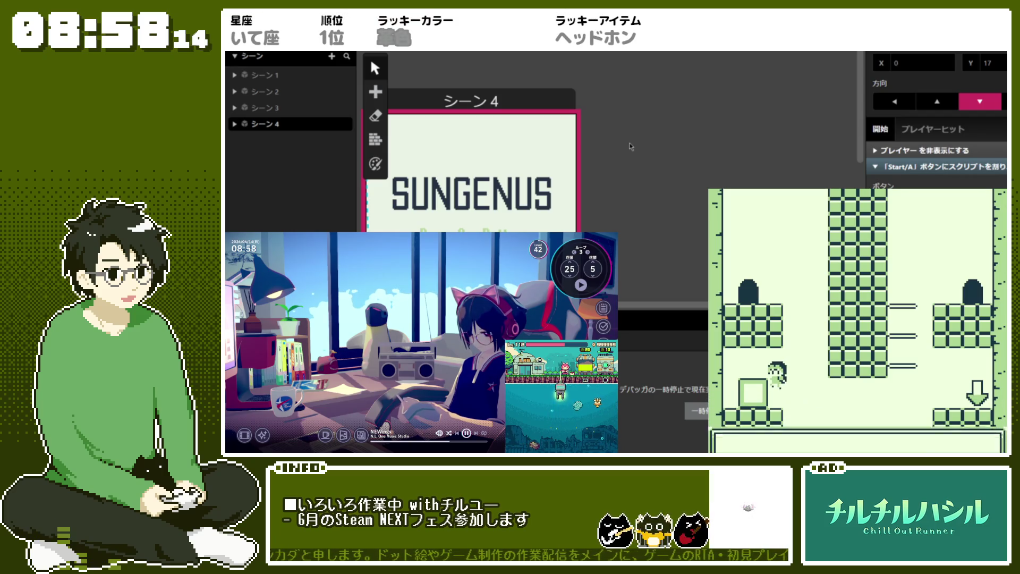
pyautogui.press('Right')
pyautogui.press('Right')
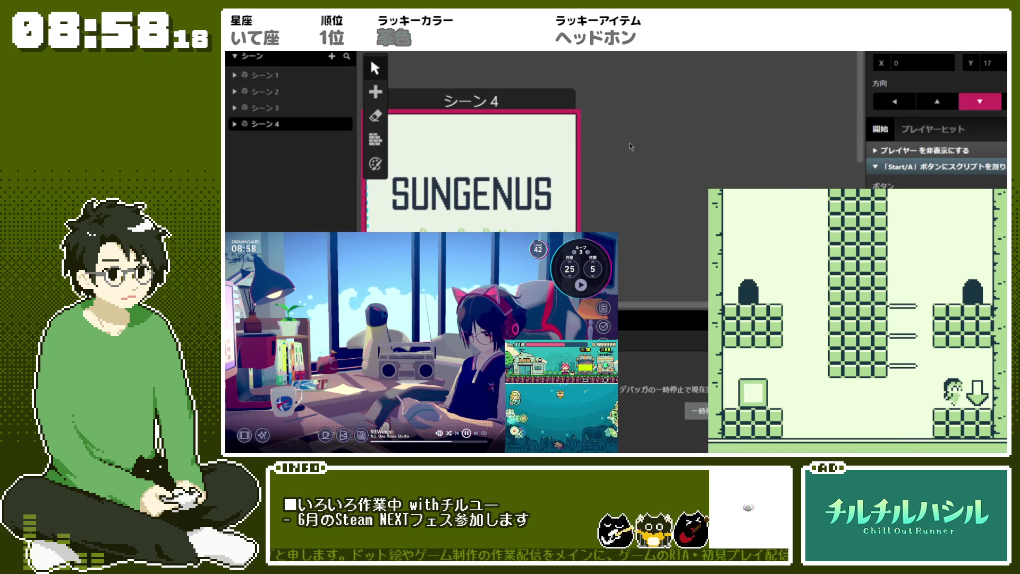
pyautogui.press('Left')
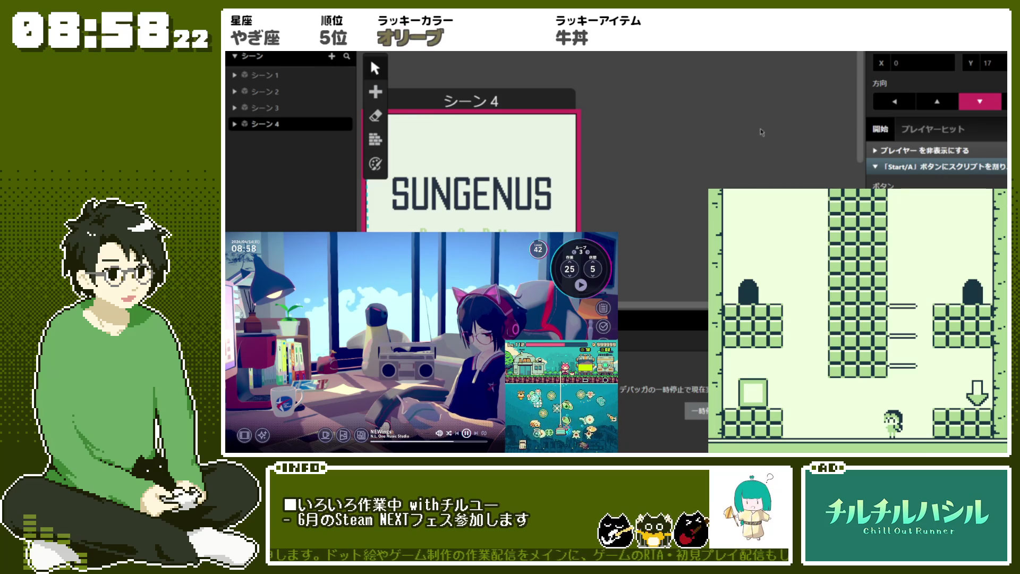
pyautogui.hotkey('ctrl', 'w')
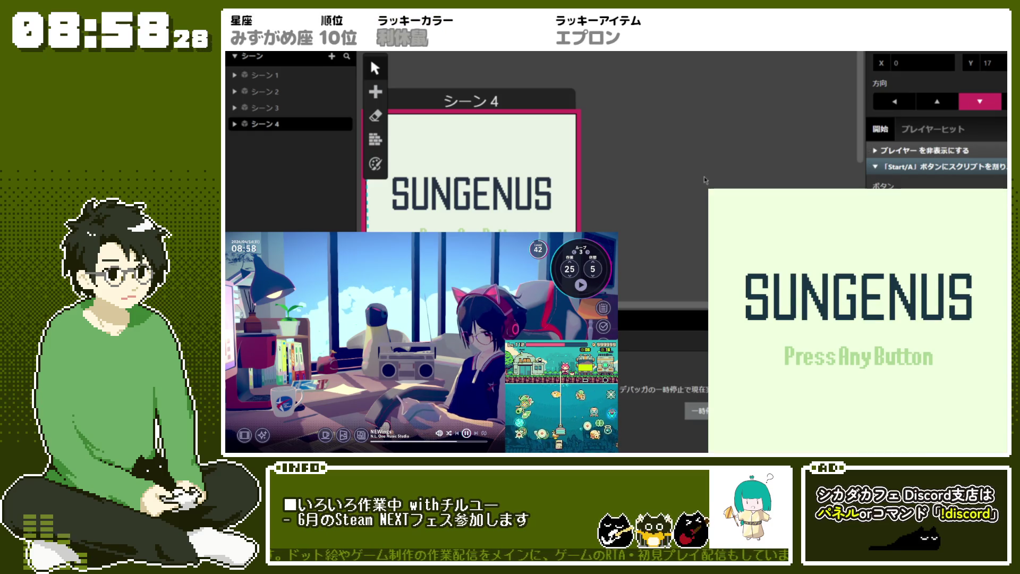
# - Pass the title screen's 'save aruyo.' message and walk into the opening room
pyautogui.press('Return')
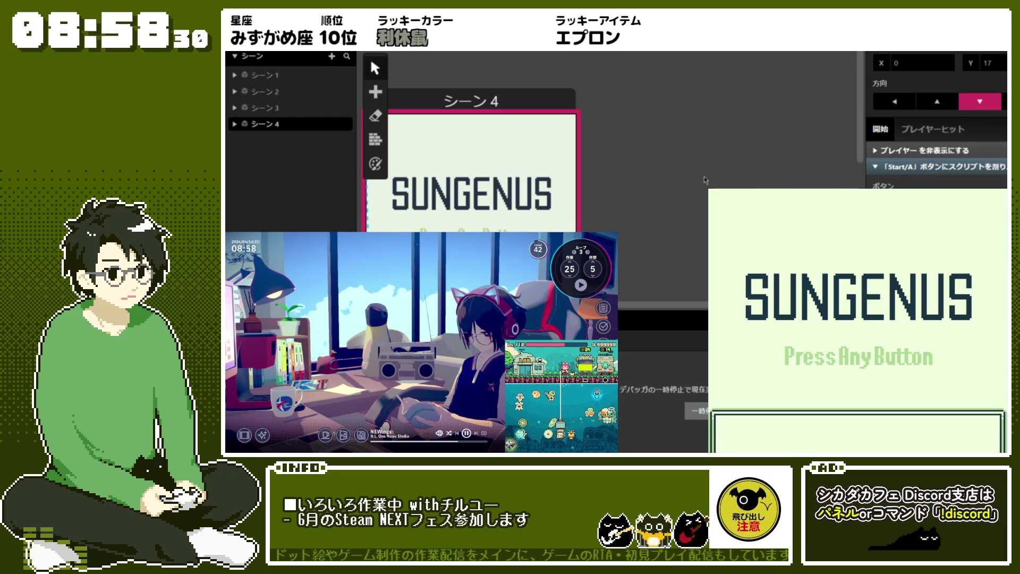
pyautogui.press('Return')
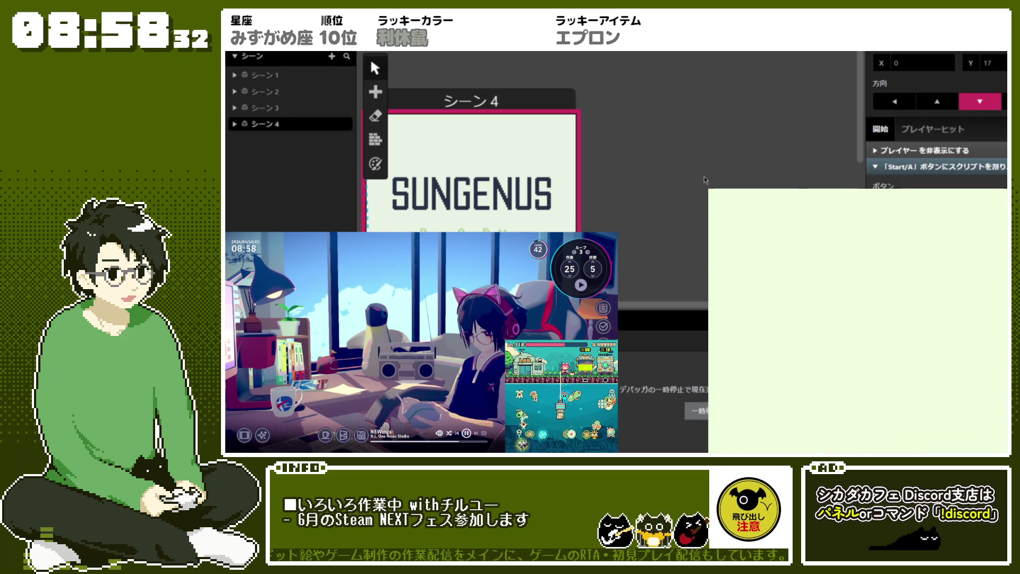
pyautogui.press('Left')
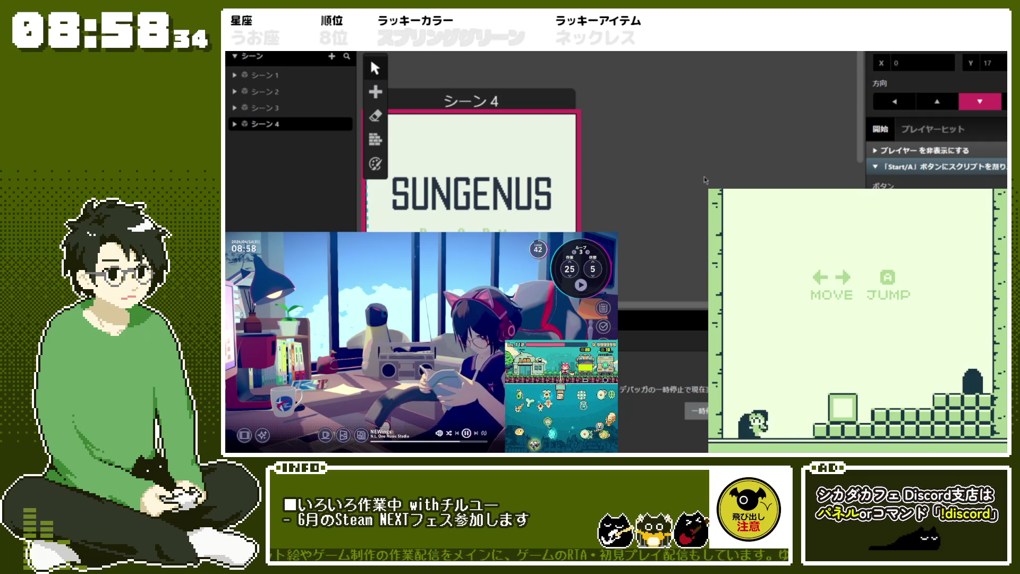
pyautogui.press('Right')
# - Jump onto the block to check the counter, then close the test play
pyautogui.press('z')
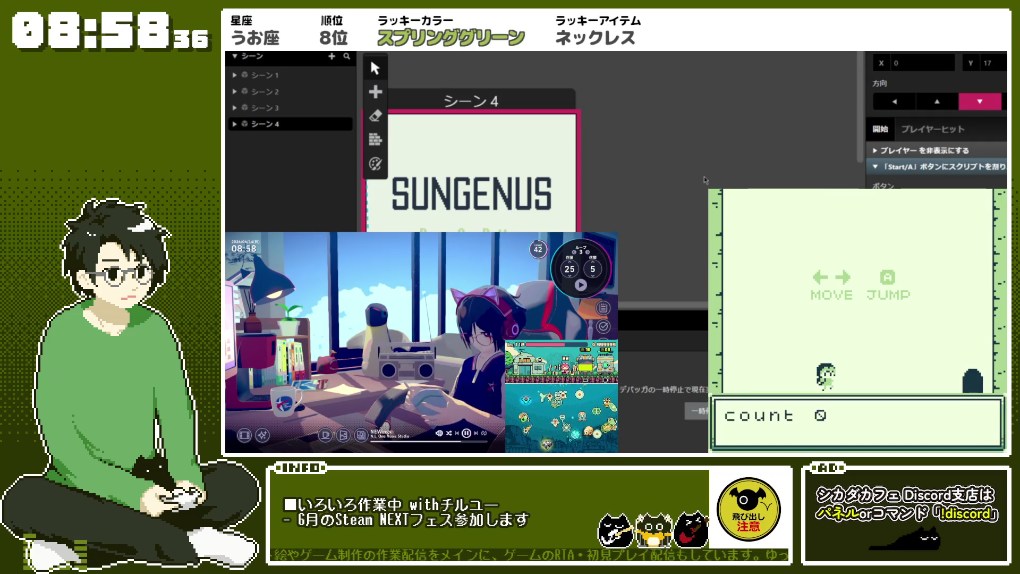
pyautogui.press('z')
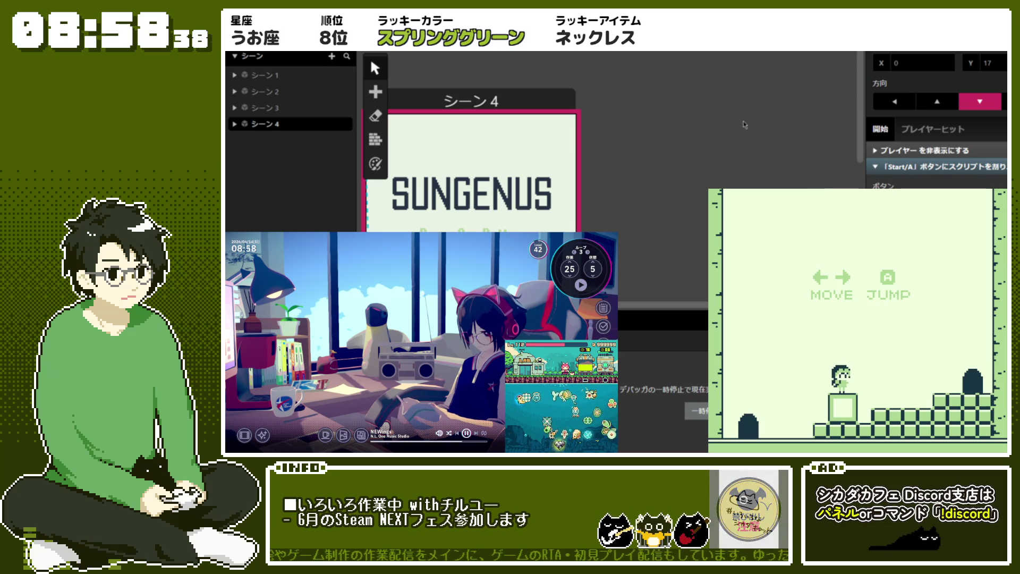
pyautogui.hotkey('ctrl', 'w')
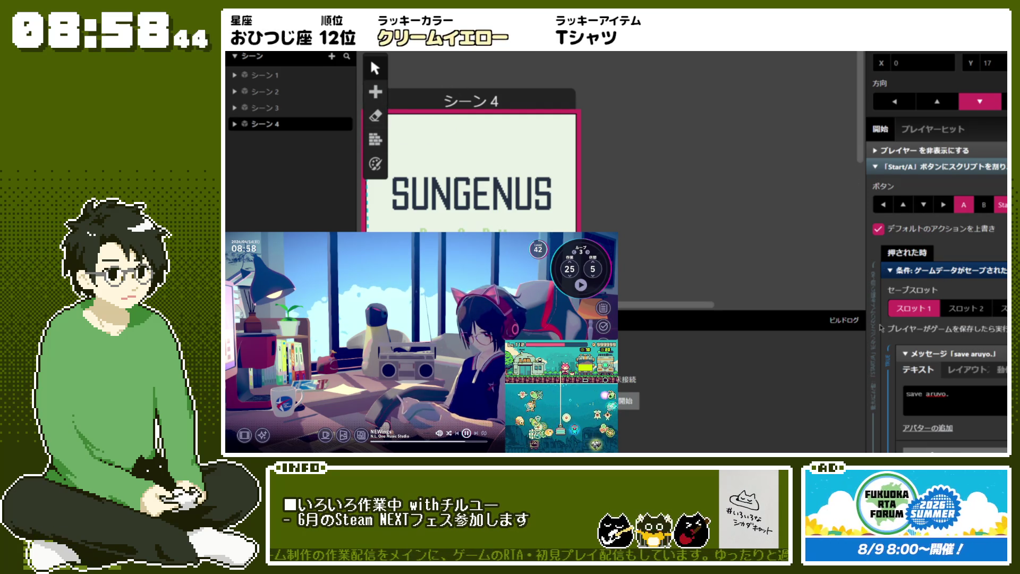
# - Back in the editor, expand the save check's Else branch and the If ($Variable0 == true) block
pyautogui.scroll(-3, 893, 323)
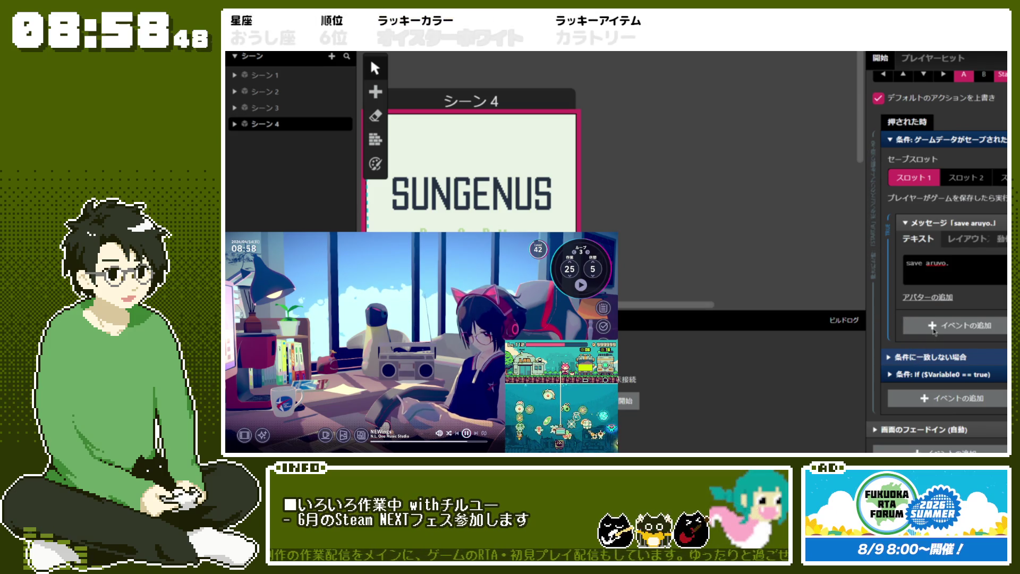
pyautogui.click(990, 325)
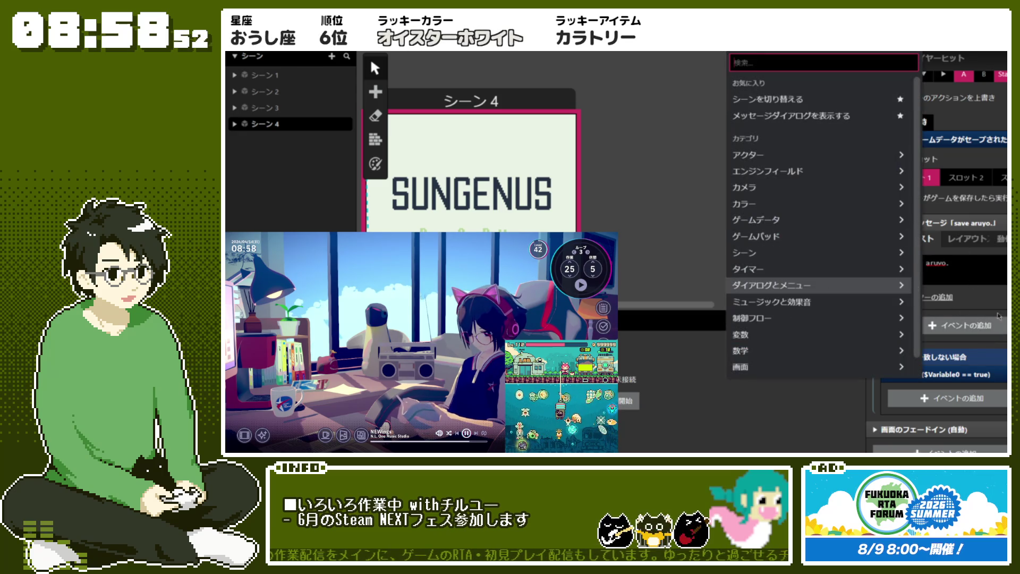
pyautogui.press('Escape')
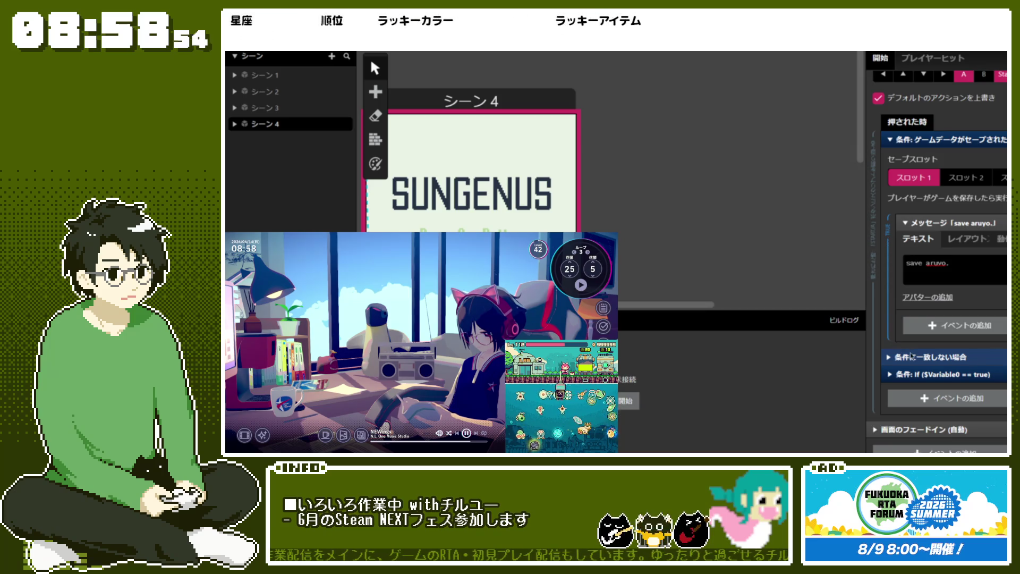
pyautogui.click(911, 357)
pyautogui.scroll(4, 877, 282)
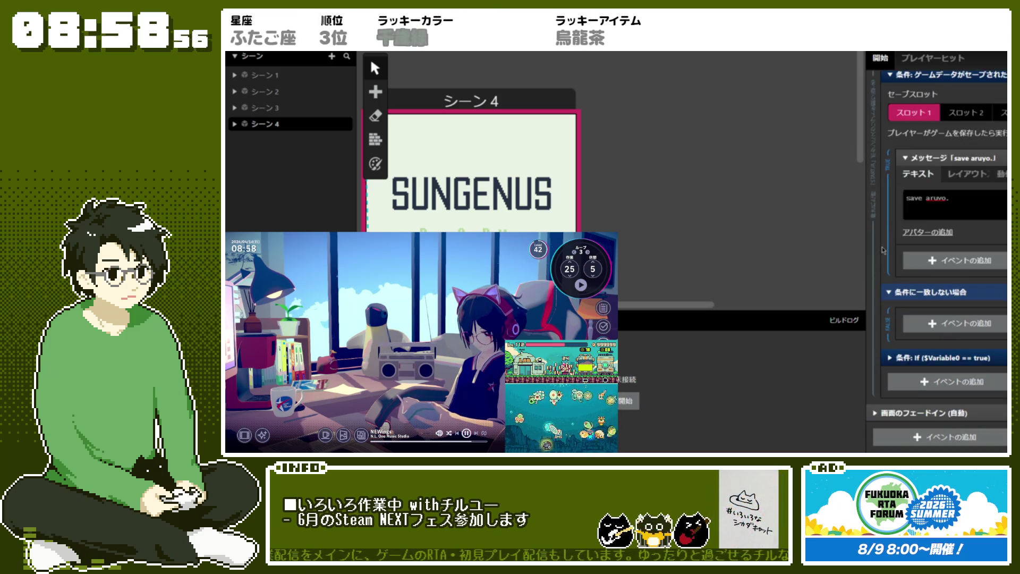
pyautogui.scroll(-3, 882, 250)
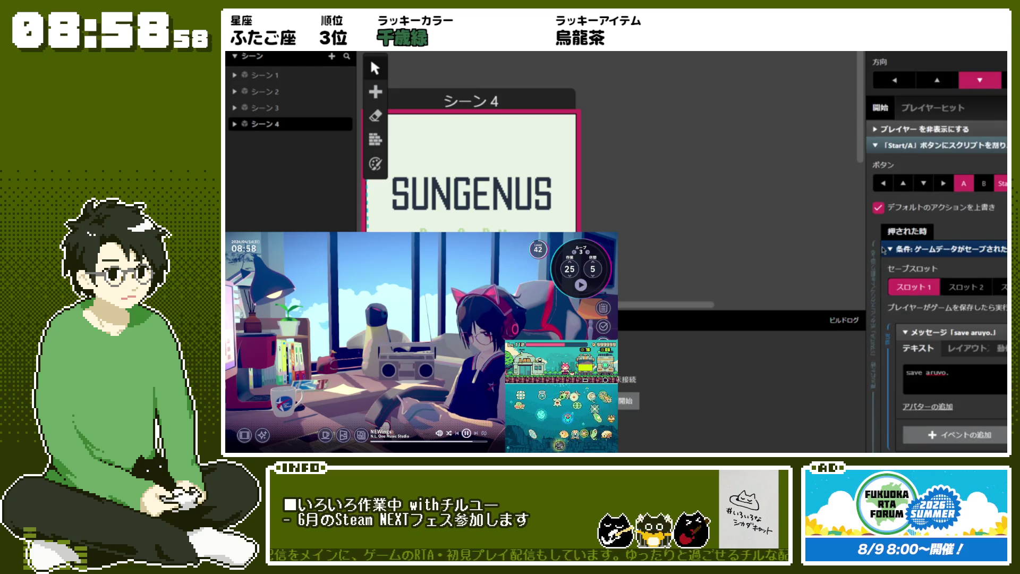
pyautogui.scroll(-2, 884, 250)
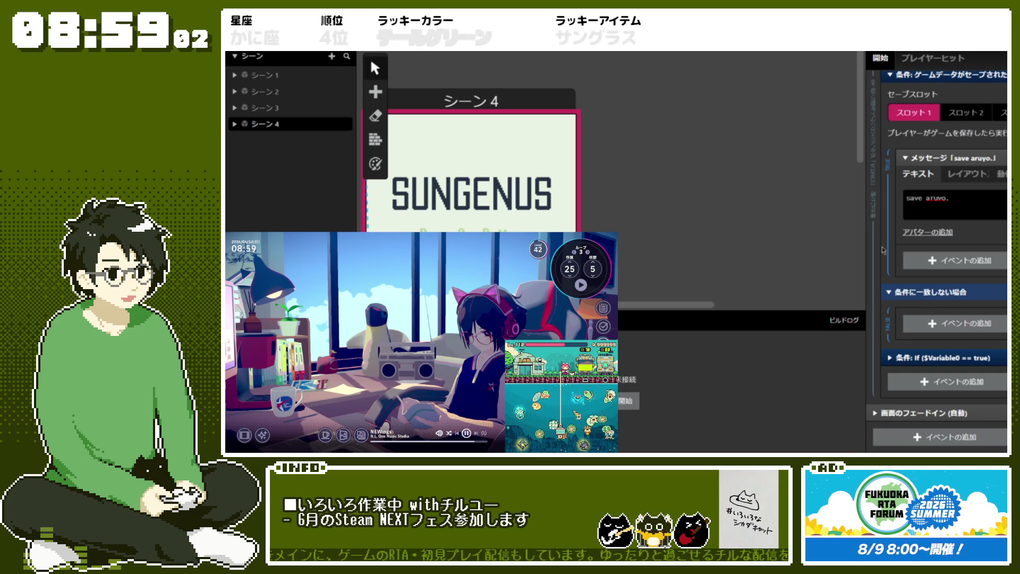
pyautogui.click(945, 355)
pyautogui.scroll(-2, 943, 351)
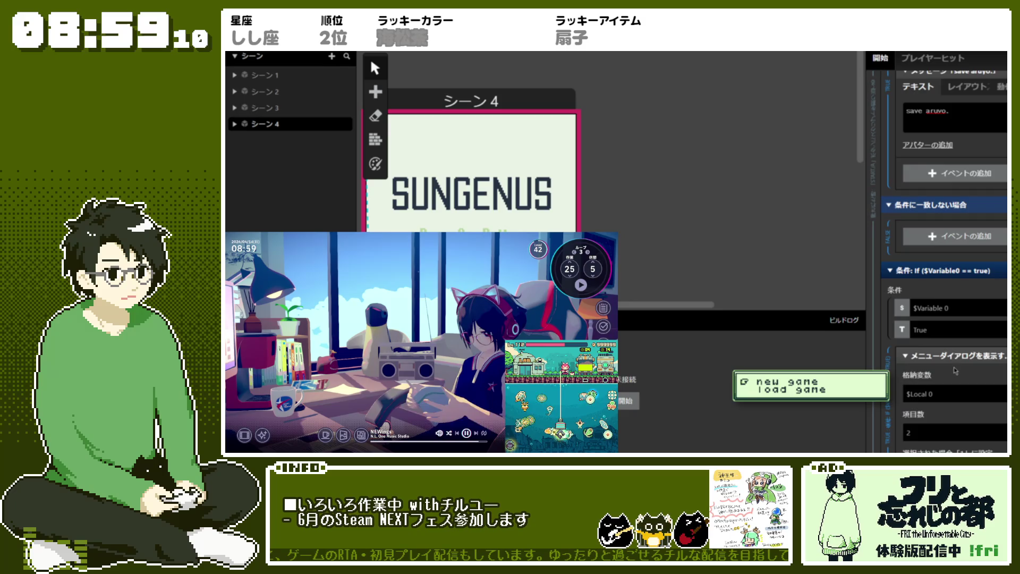
# - Move the menu dialog and Switch events, and place the change to シーン1 in the no-save branch
pyautogui.keyDown('shift'); pyautogui.click(956, 370); pyautogui.keyUp('shift')
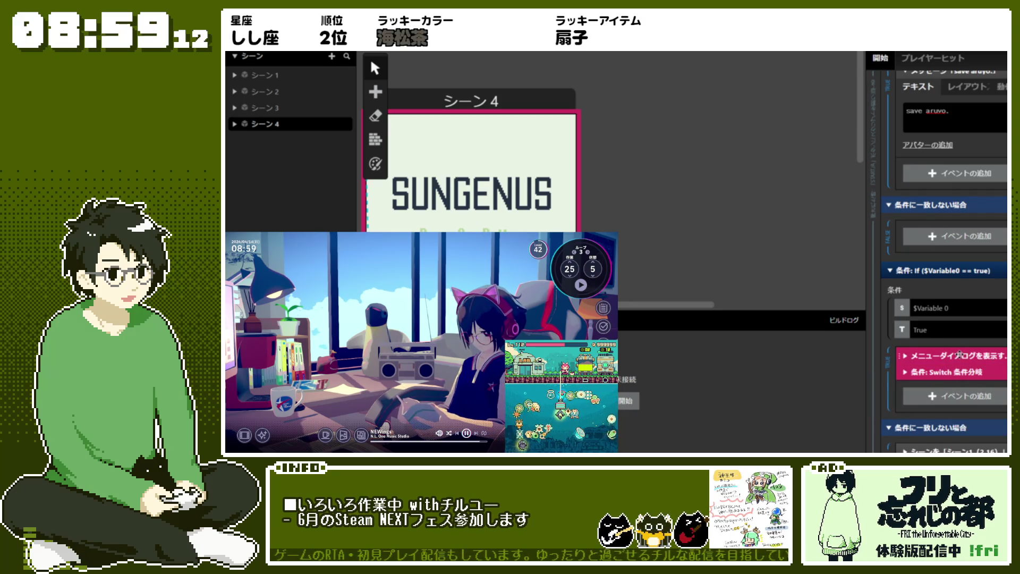
pyautogui.moveTo(958, 353); pyautogui.dragTo(995, 109)
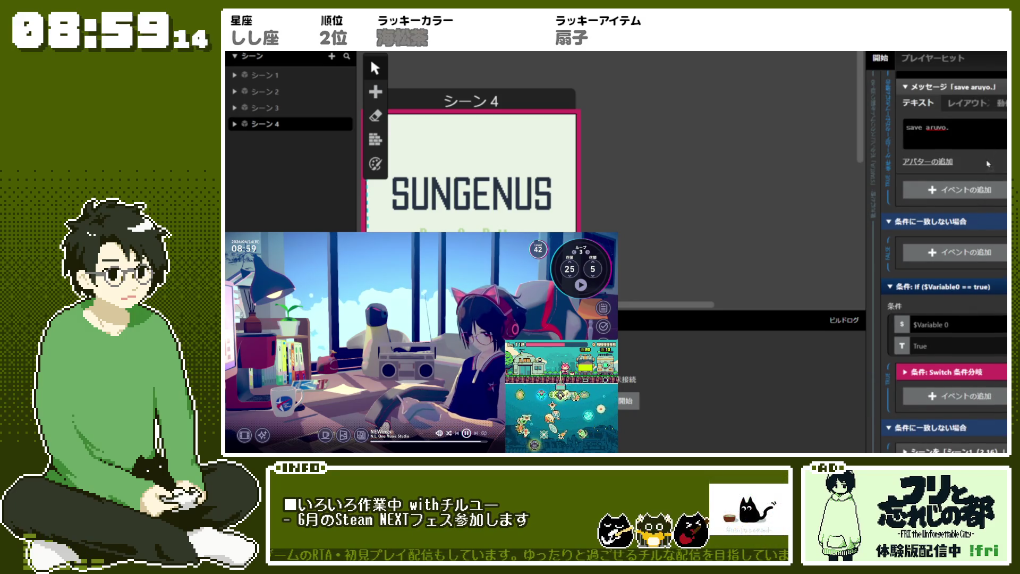
pyautogui.moveTo(988, 164); pyautogui.dragTo(986, 169)
pyautogui.scroll(2, 982, 175)
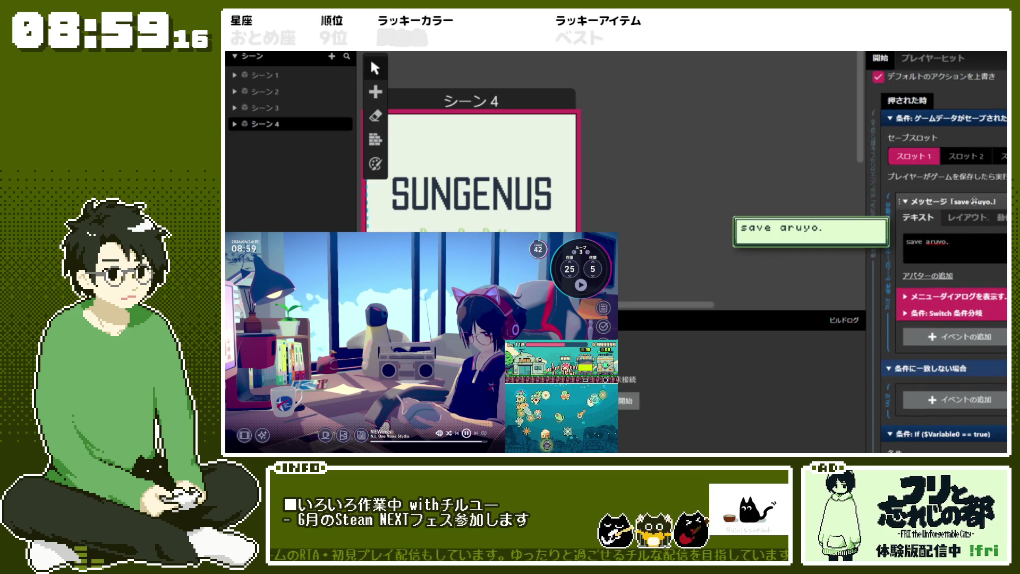
pyautogui.scroll(-5, 951, 365)
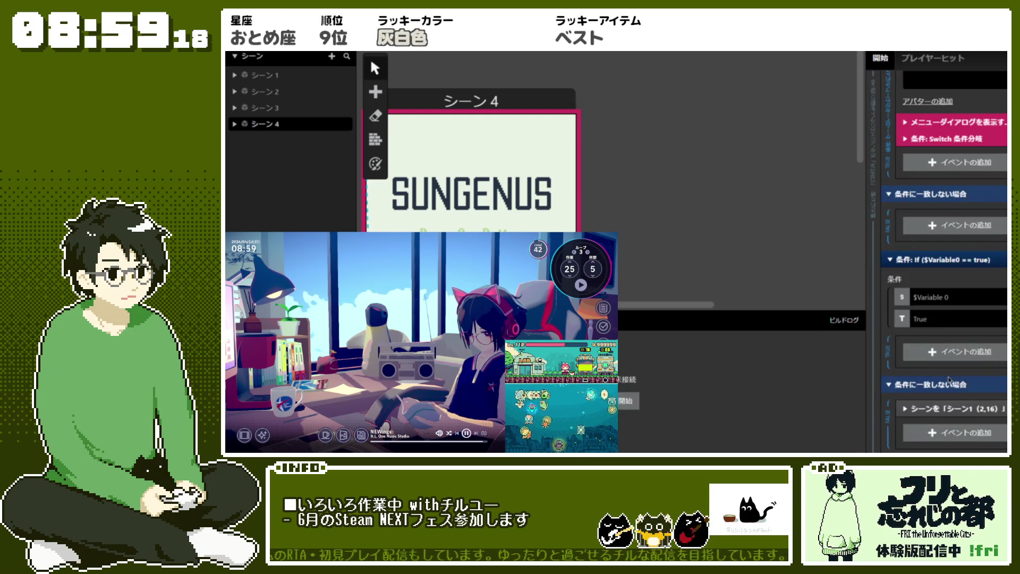
pyautogui.moveTo(950, 365)
pyautogui.mouseDown()
pyautogui.moveTo(964, 233)
pyautogui.moveTo(971, 244)
pyautogui.mouseUp()
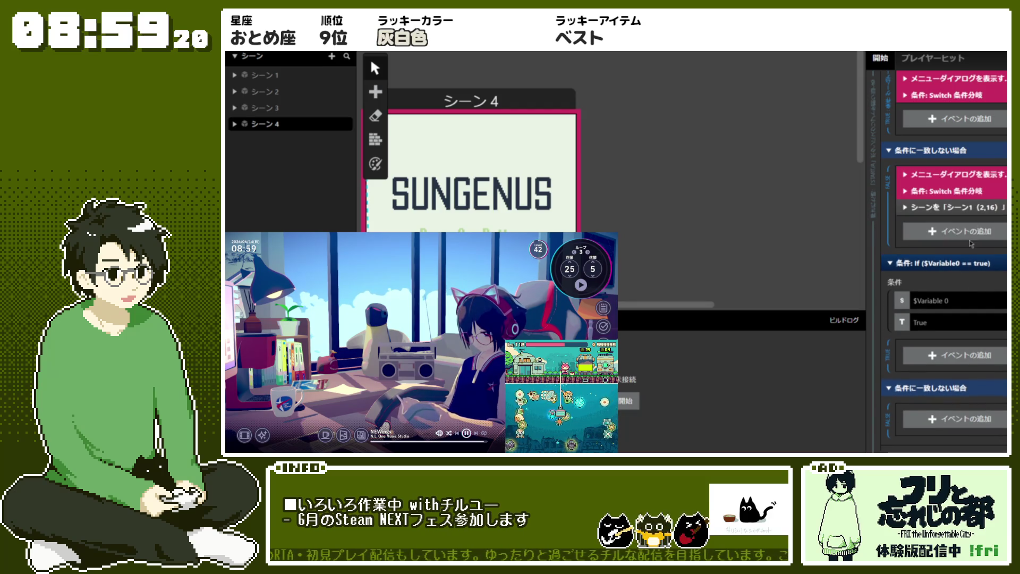
pyautogui.moveTo(950, 181)
pyautogui.mouseDown()
pyautogui.moveTo(980, 425)
pyautogui.moveTo(988, 367)
pyautogui.mouseUp()
pyautogui.scroll(3, 988, 368)
pyautogui.scroll(-3, 980, 323)
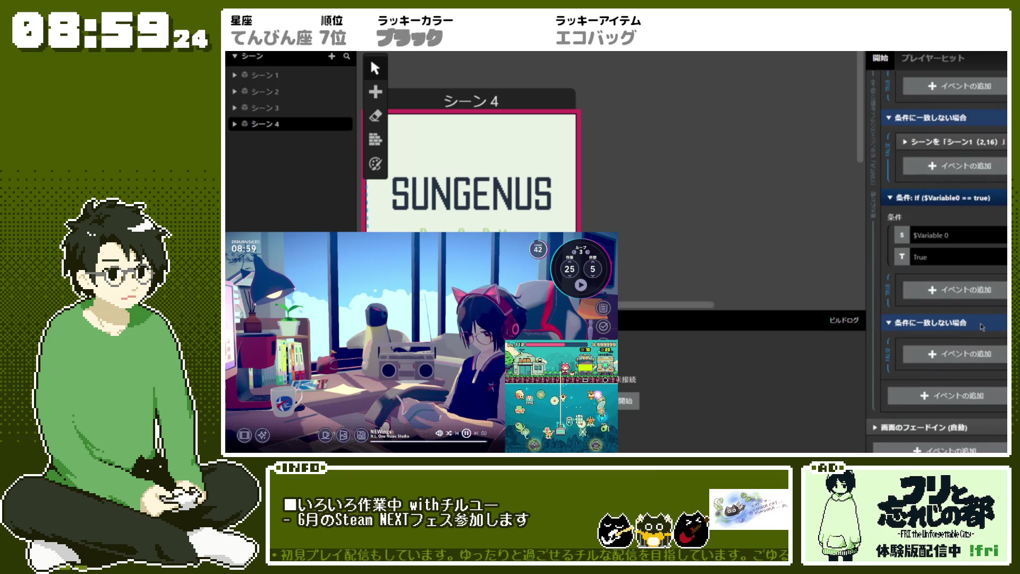
# - Inspect the action menus for the If block and another event without changing anything
pyautogui.rightClick(897, 210)
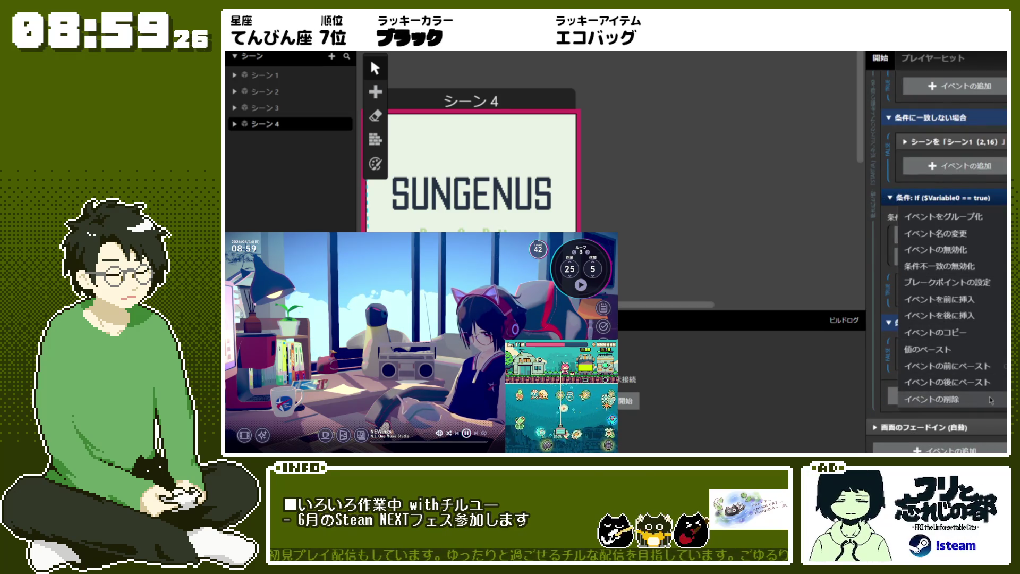
pyautogui.press('Escape')
pyautogui.scroll(3, 998, 278)
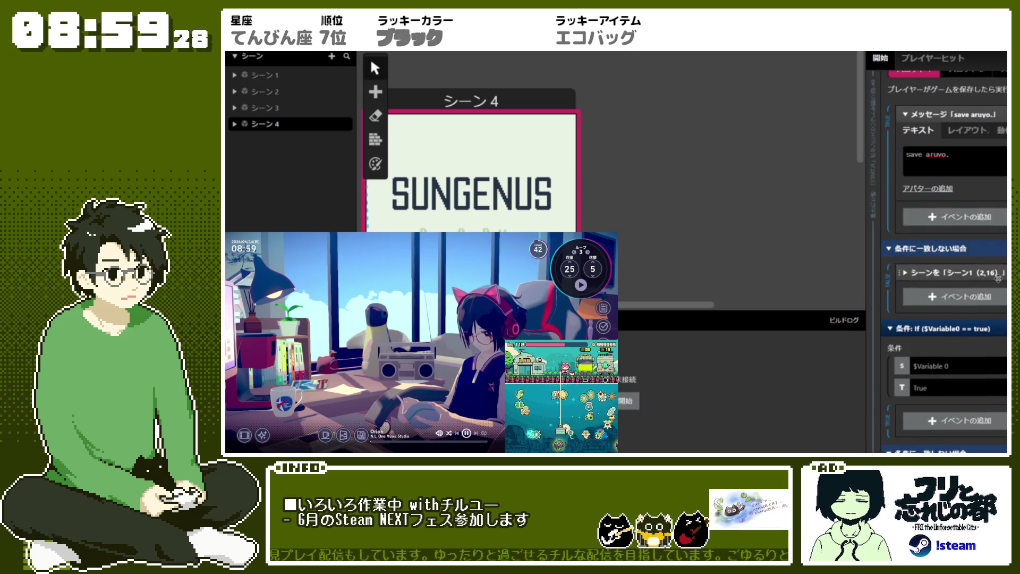
pyautogui.scroll(1, 998, 277)
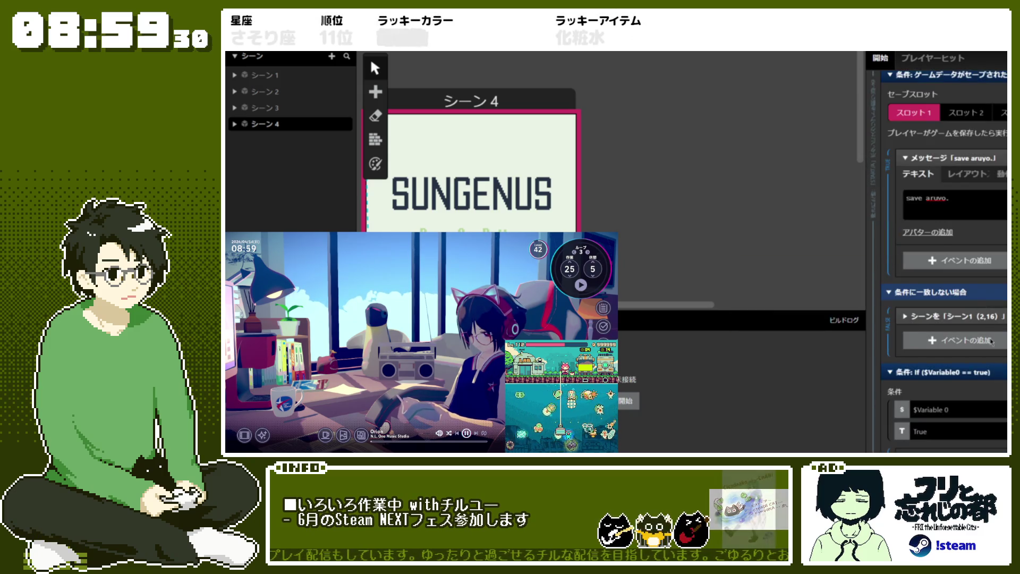
pyautogui.scroll(-1, 991, 341)
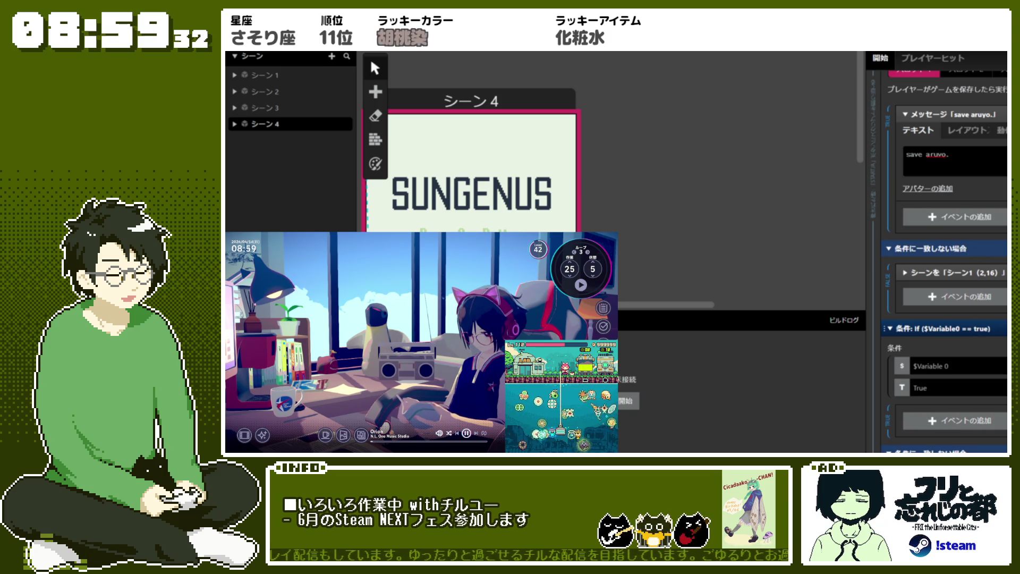
pyautogui.rightClick(995, 376)
pyautogui.press('Escape')
pyautogui.scroll(-1, 994, 376)
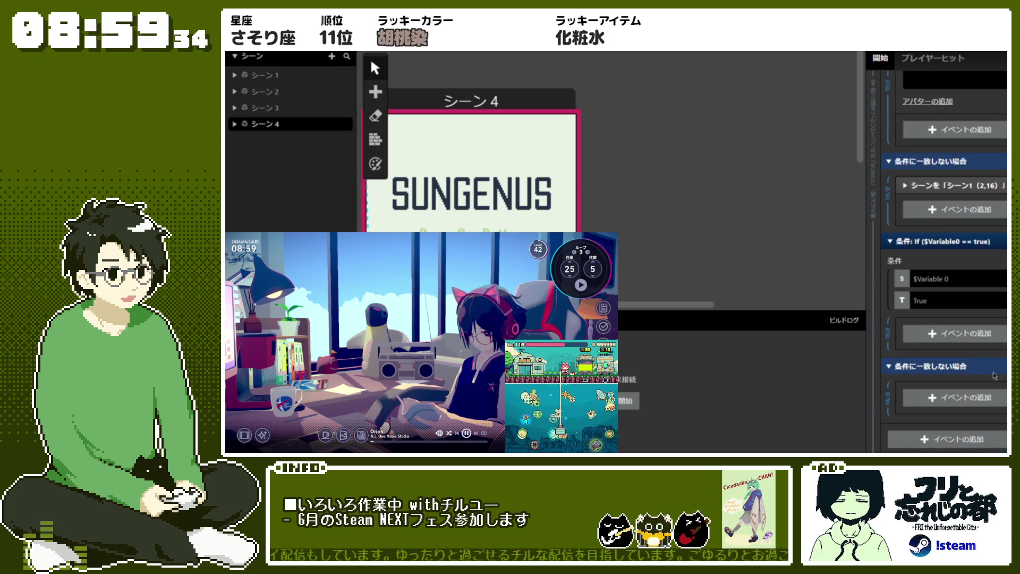
pyautogui.scroll(-1, 962, 259)
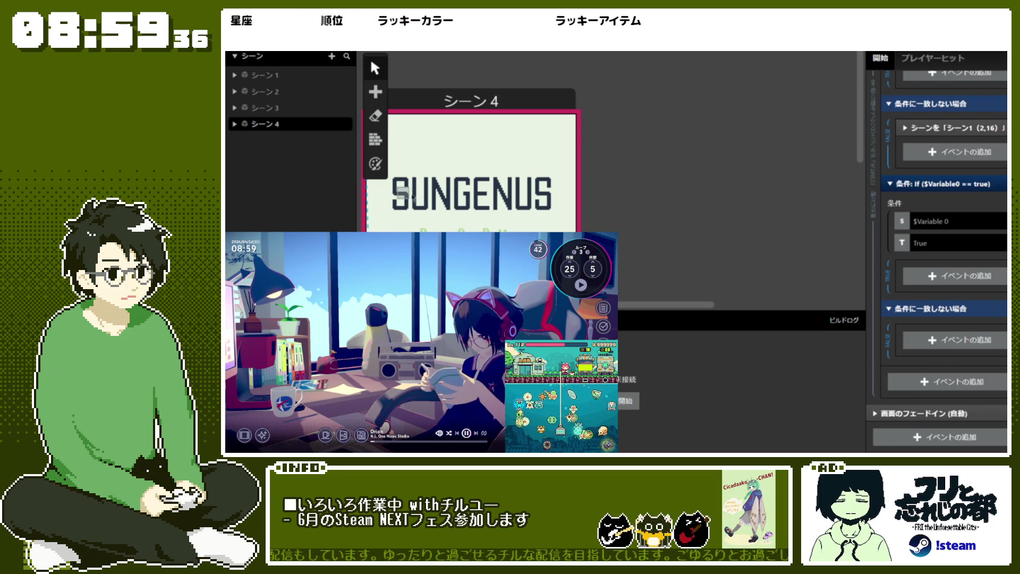
# - Reselect シーン 4 and collapse the save aruyo. message and the no-save branch
pyautogui.click(695, 123)
pyautogui.click(472, 101)
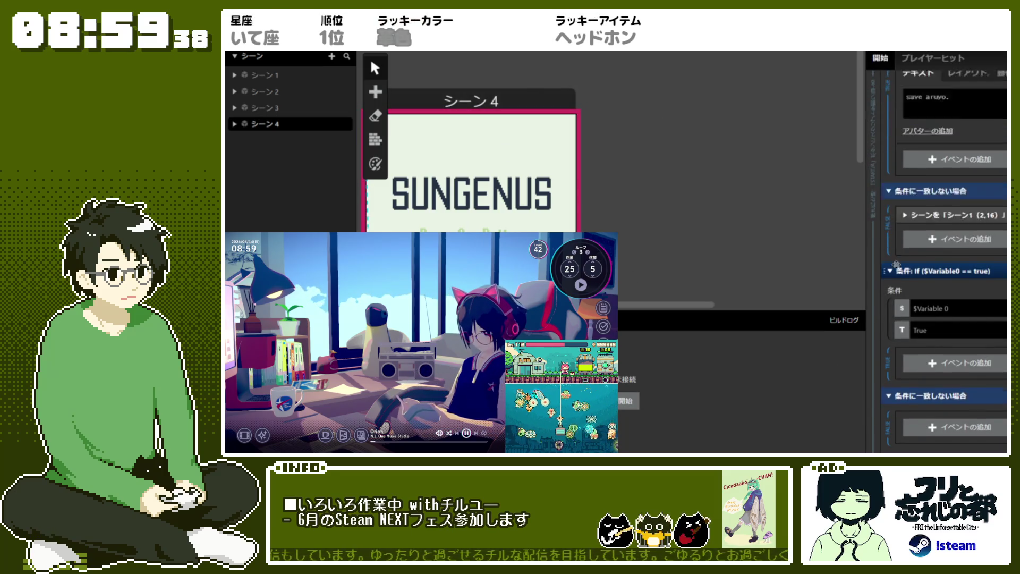
pyautogui.click(956, 187)
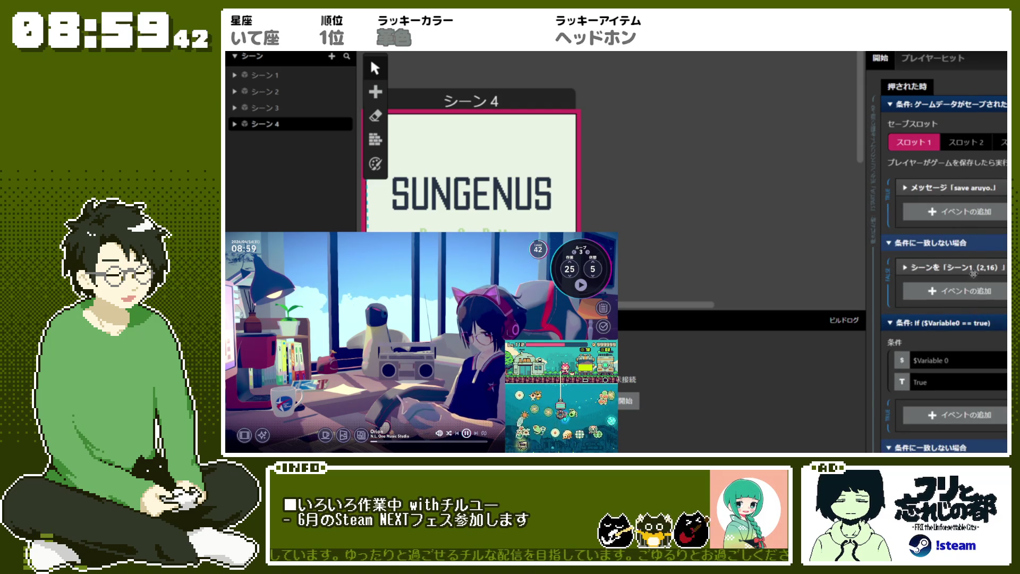
pyautogui.click(961, 245)
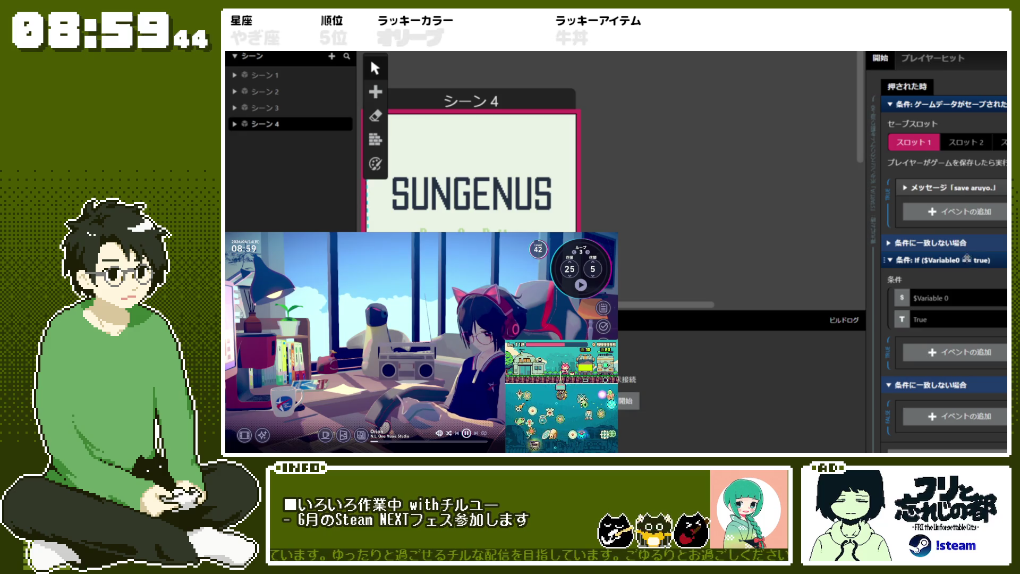
# - Collapse the condition blocks and delete the If ($Variable0 == true) condition via its options
pyautogui.click(991, 104)
pyautogui.click(991, 120)
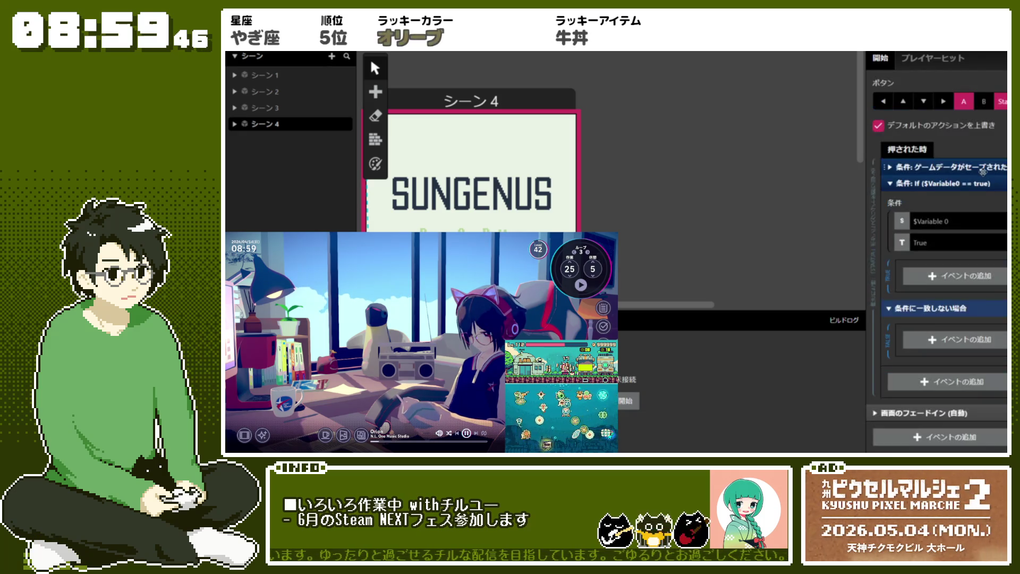
pyautogui.scroll(3, 957, 189)
pyautogui.rightClick(903, 357)
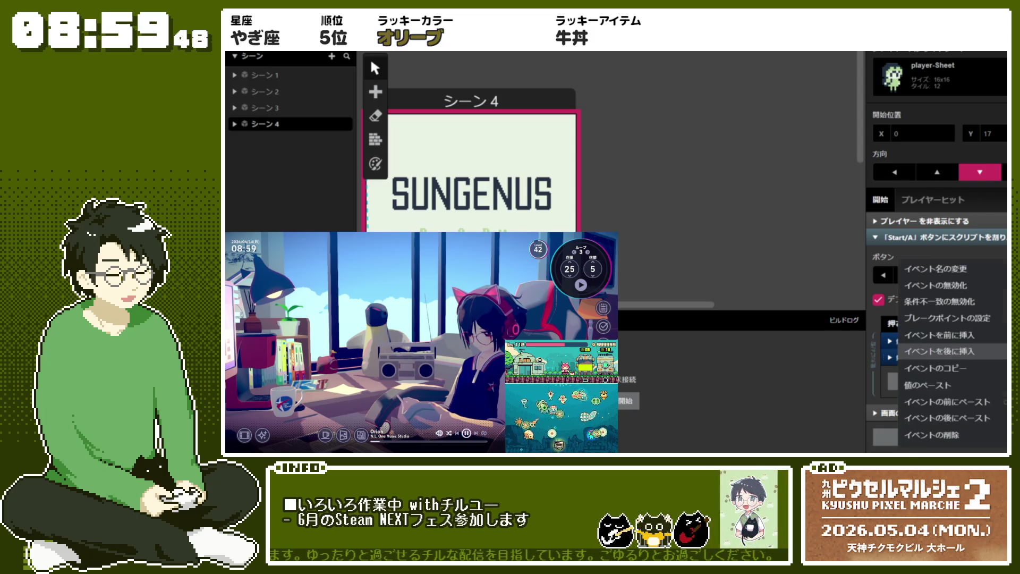
pyautogui.click(951, 436)
# - Expand the save check, its otherwise branch, the save aruyo. message and scene-switch events to review them
pyautogui.click(980, 358)
pyautogui.scroll(-3, 975, 355)
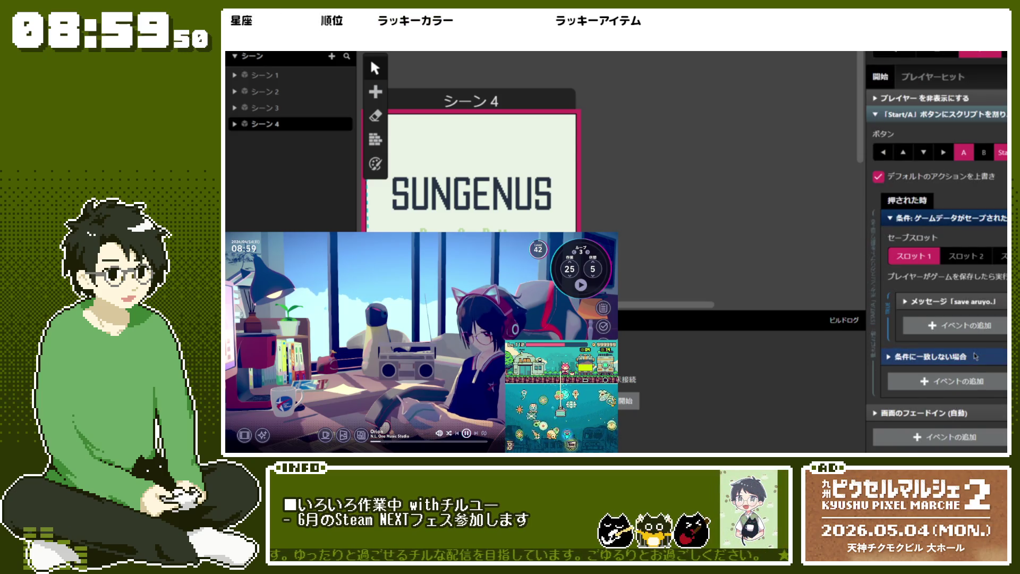
pyautogui.click(956, 359)
pyautogui.scroll(-1, 973, 293)
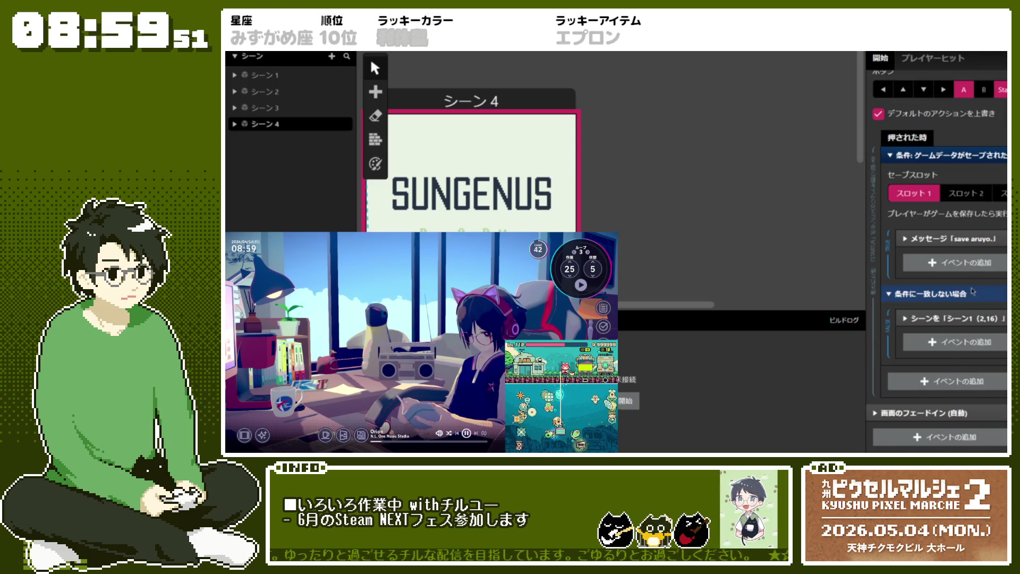
pyautogui.click(977, 238)
pyautogui.scroll(-1, 977, 238)
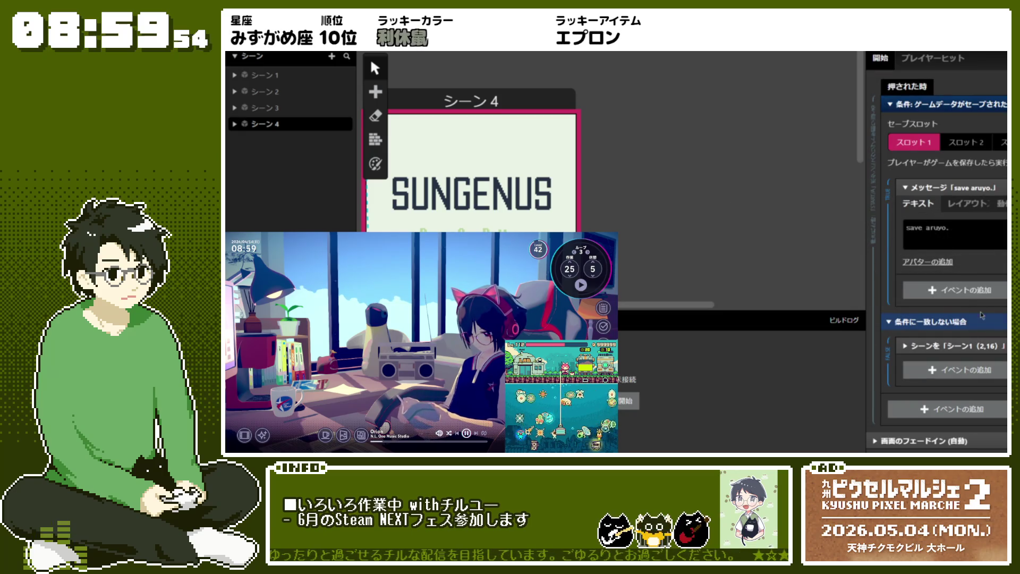
pyautogui.moveTo(977, 263)
pyautogui.click(982, 340)
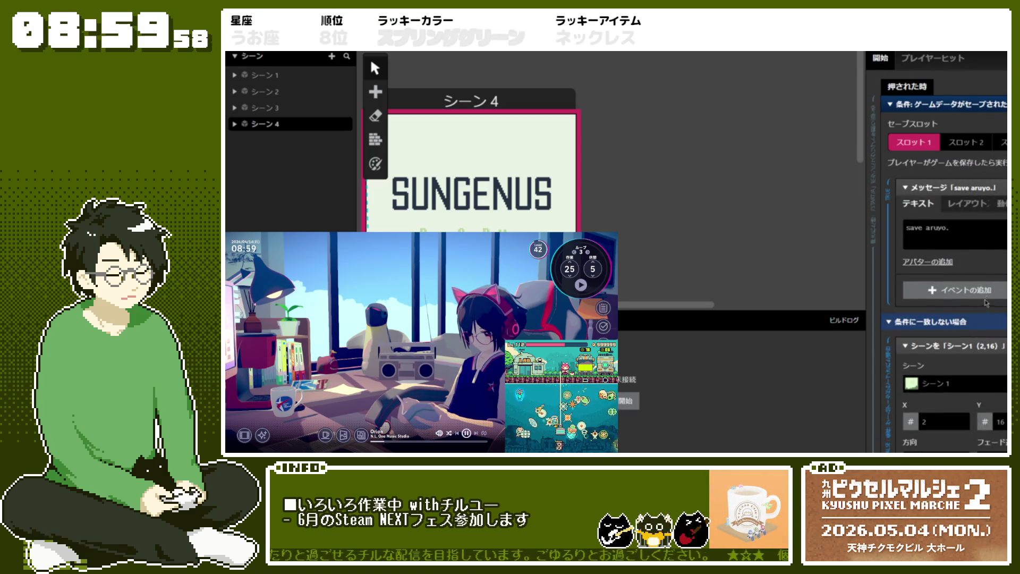
pyautogui.click(976, 324)
pyautogui.scroll(2, 959, 315)
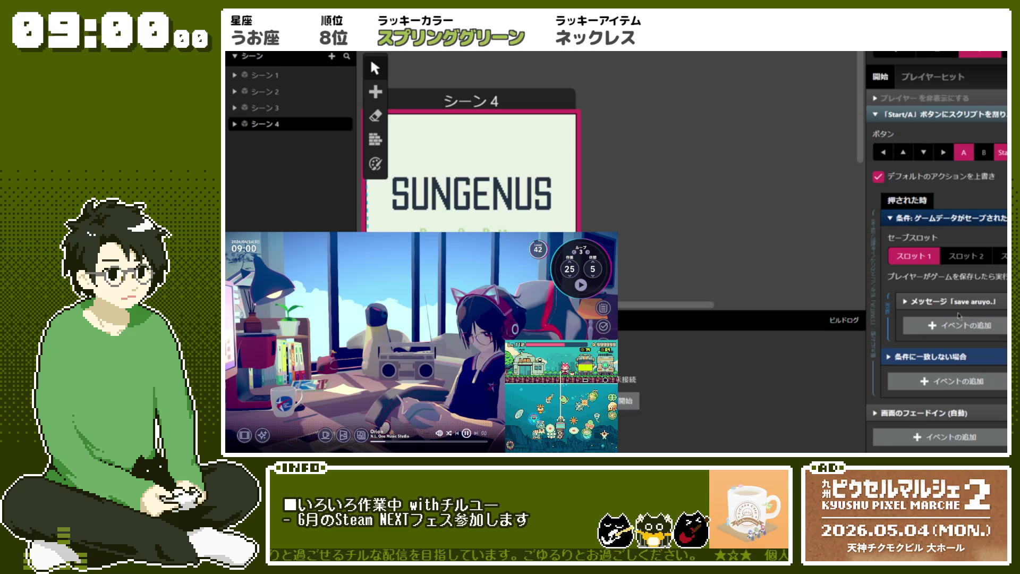
pyautogui.scroll(3, 959, 315)
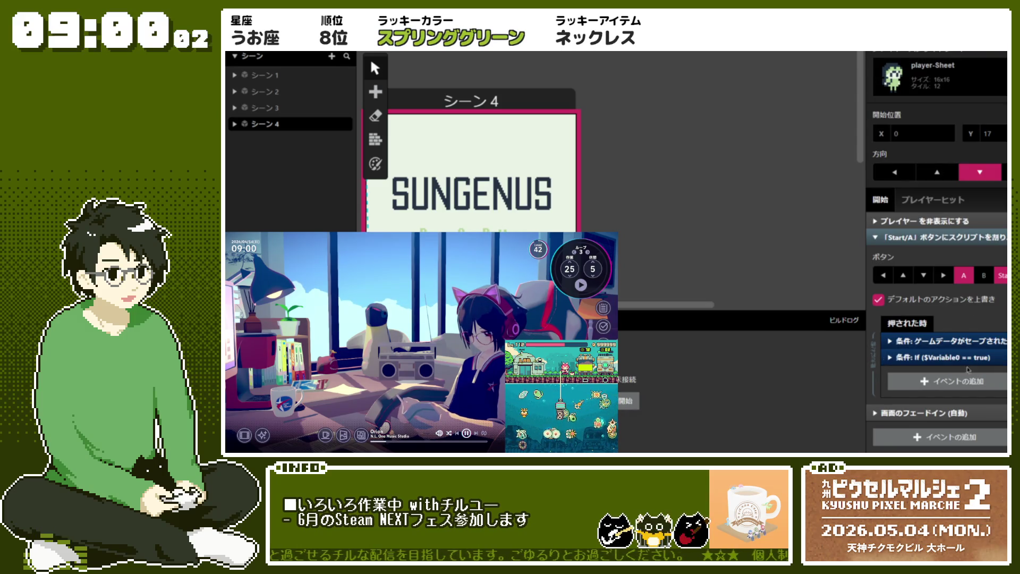
# - Toggle the If ($Variable0 == true), game-data-saved and message blocks open and closed to inspect them
pyautogui.click(967, 356)
pyautogui.scroll(-4, 967, 356)
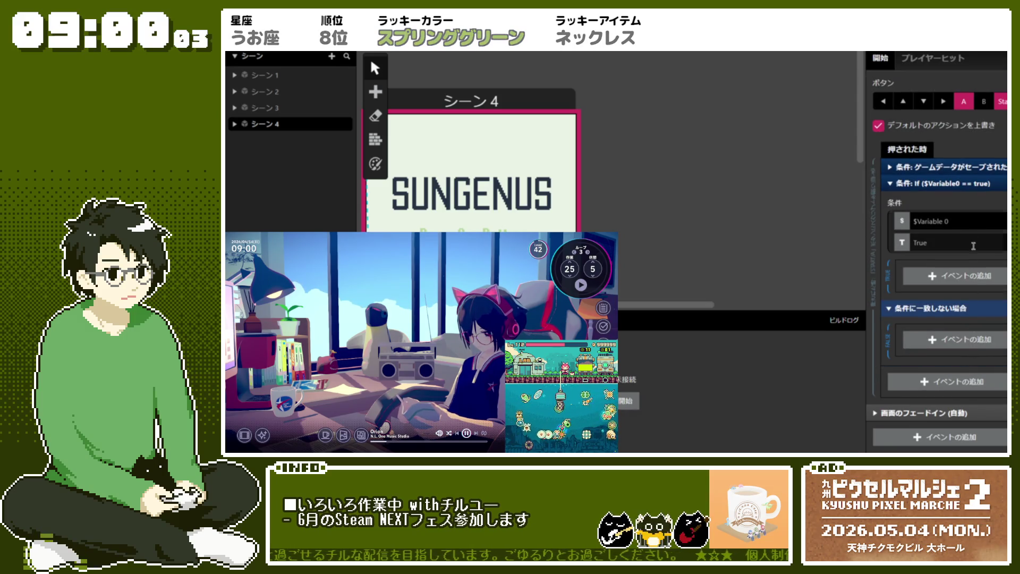
pyautogui.click(959, 166)
pyautogui.scroll(-1, 982, 268)
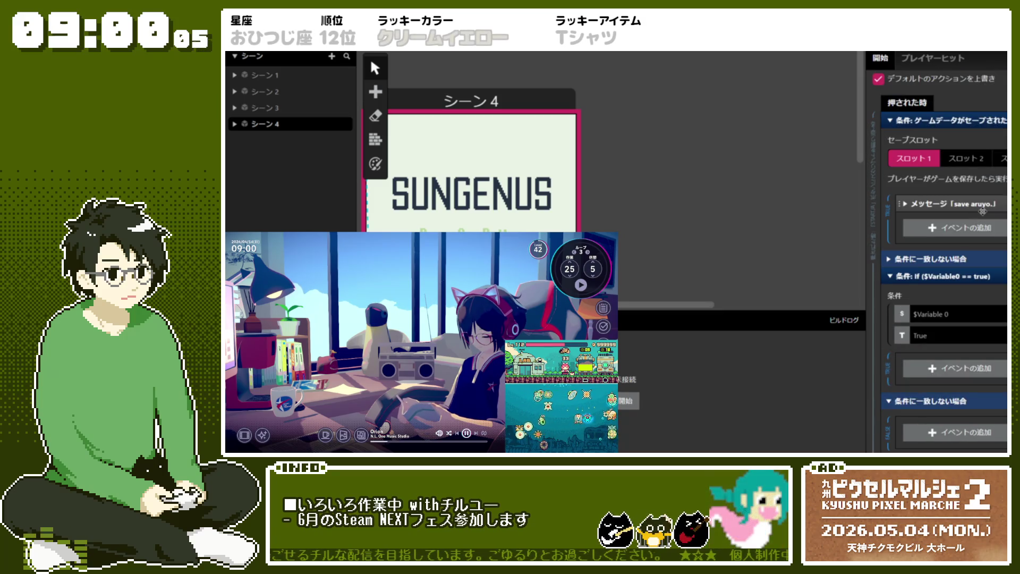
pyautogui.click(981, 275)
pyautogui.scroll(2, 977, 255)
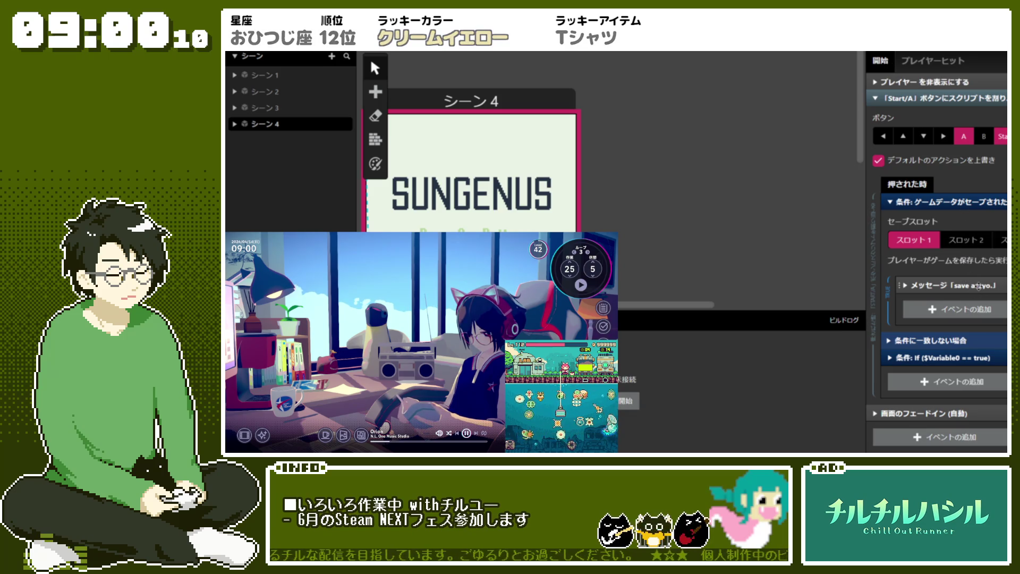
pyautogui.click(978, 285)
pyautogui.scroll(-2, 978, 267)
pyautogui.click(979, 212)
pyautogui.scroll(2, 976, 265)
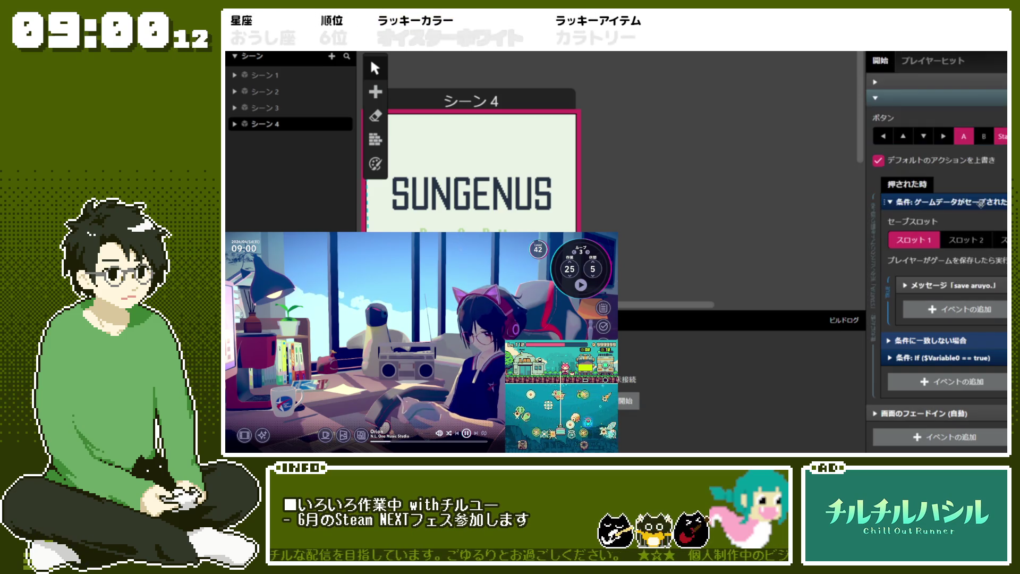
pyautogui.click(983, 316)
pyautogui.scroll(-2, 983, 317)
pyautogui.click(983, 317)
pyautogui.click(983, 321)
pyautogui.scroll(-4, 983, 320)
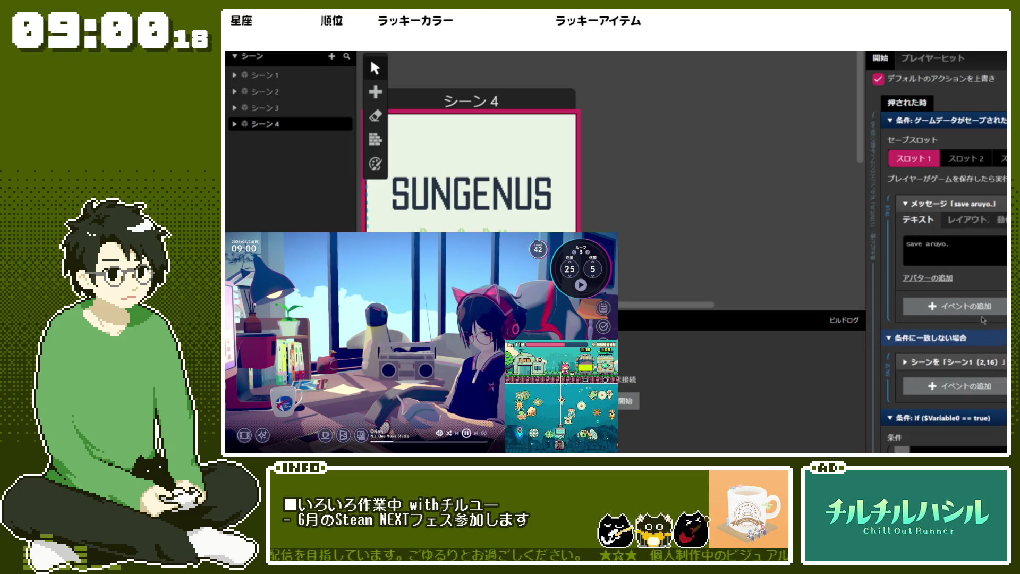
# - Drag events into the save check's branches, then undo both placements
pyautogui.moveTo(982, 318); pyautogui.dragTo(984, 301)
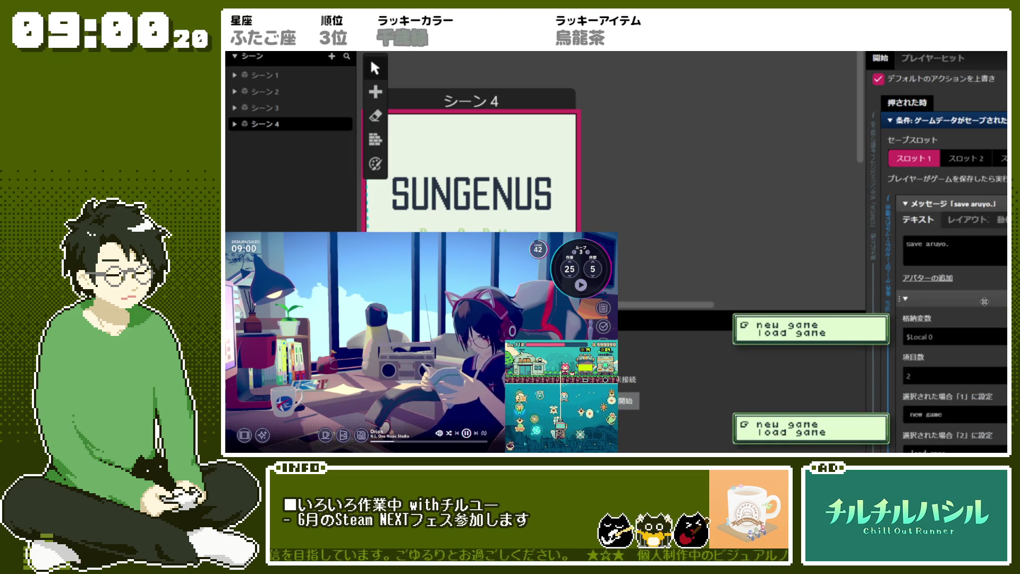
pyautogui.scroll(-5, 986, 302)
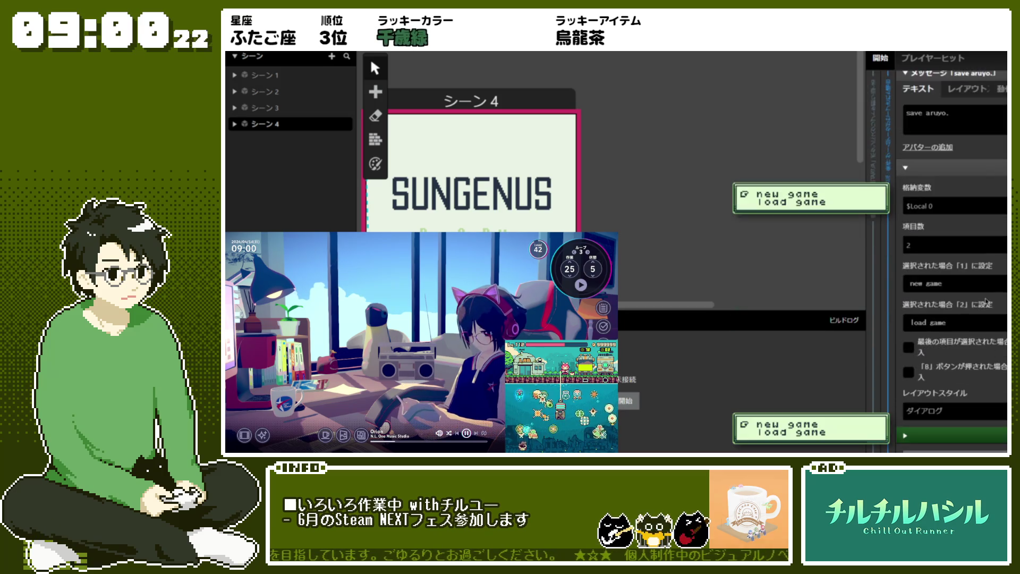
pyautogui.hotkey('ctrl', 'z')
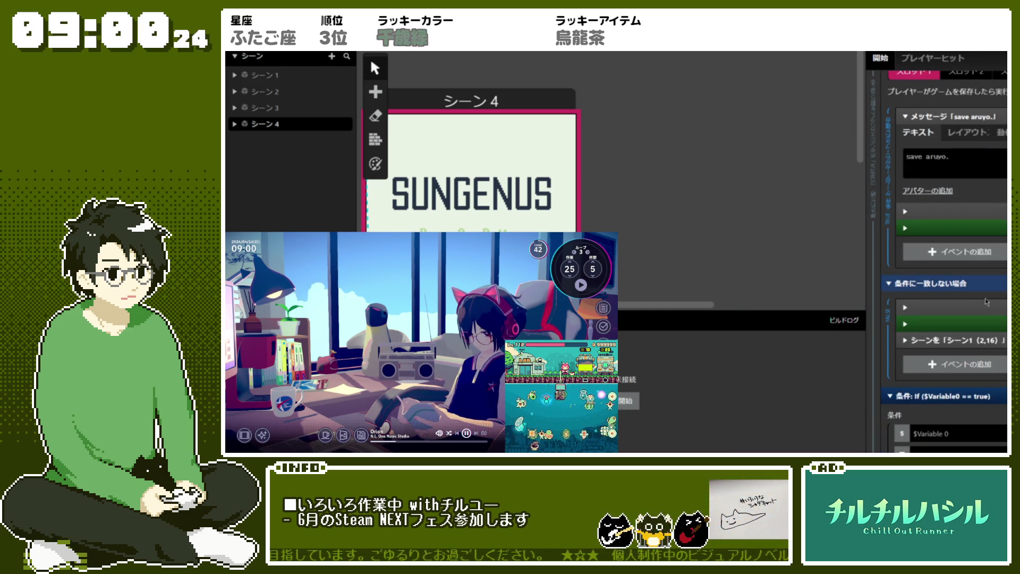
pyautogui.hotkey('ctrl', 'z')
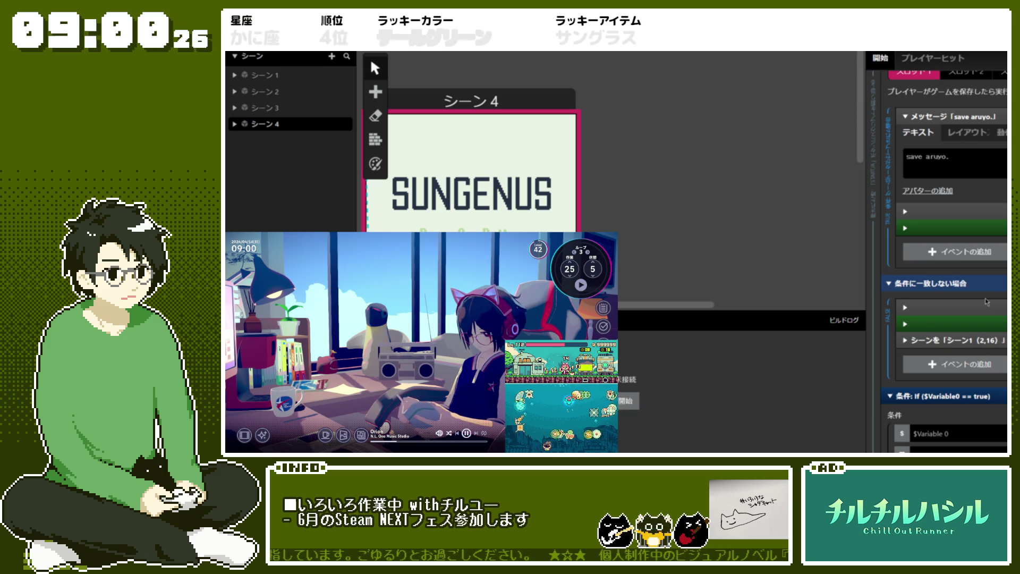
pyautogui.scroll(-3, 1003, 273)
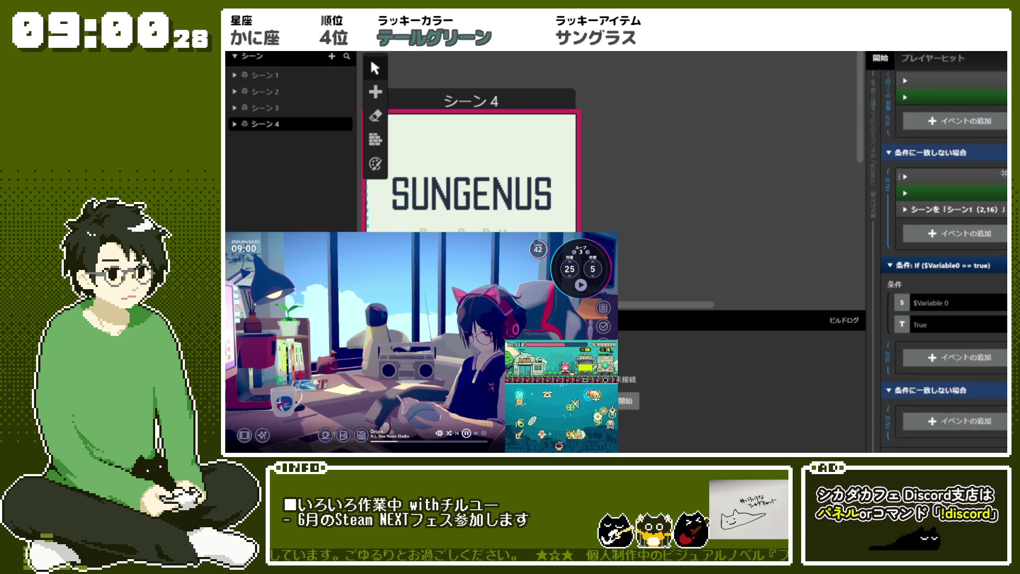
pyautogui.scroll(1, 990, 182)
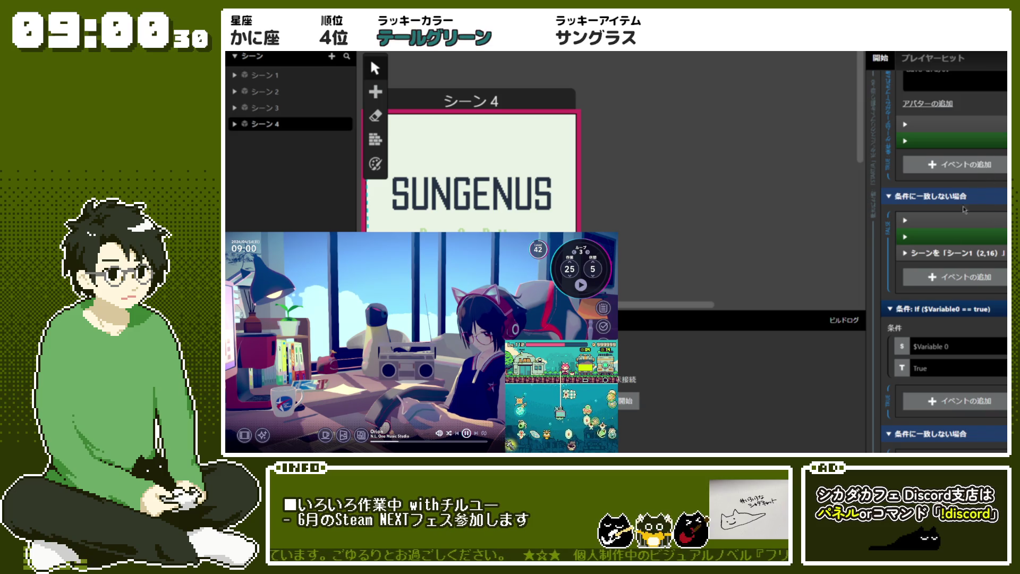
pyautogui.scroll(5, 964, 209)
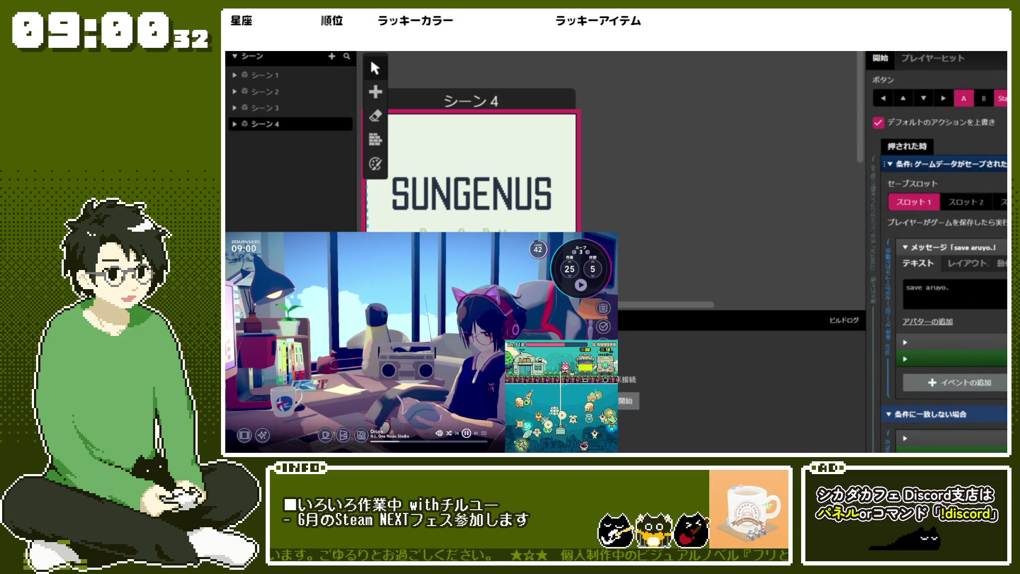
# - Delete the game-data-saved condition and the If ($Variable0 == true) block
pyautogui.click(1001, 164)
pyautogui.click(1001, 349)
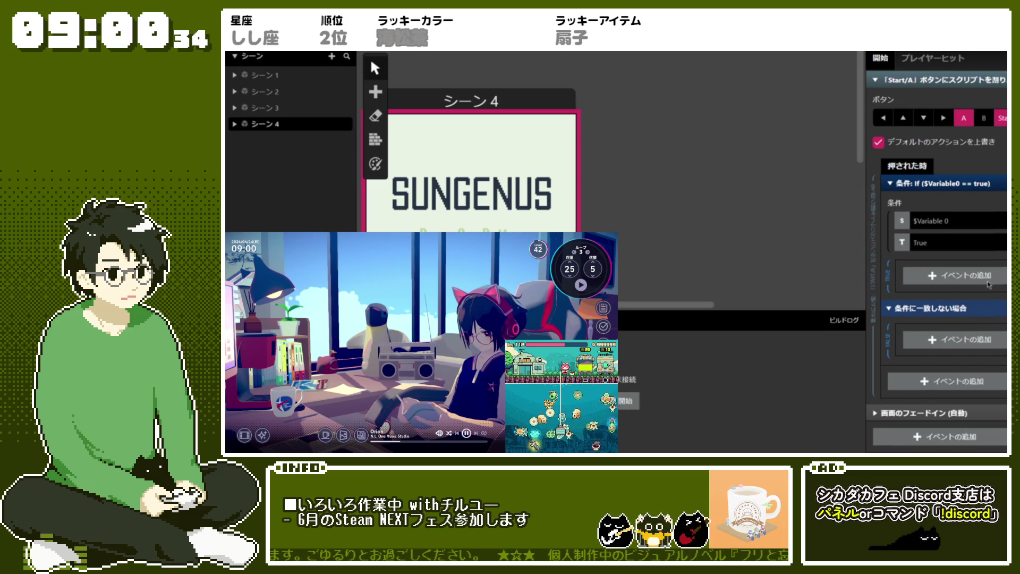
pyautogui.click(1001, 183)
pyautogui.click(992, 371)
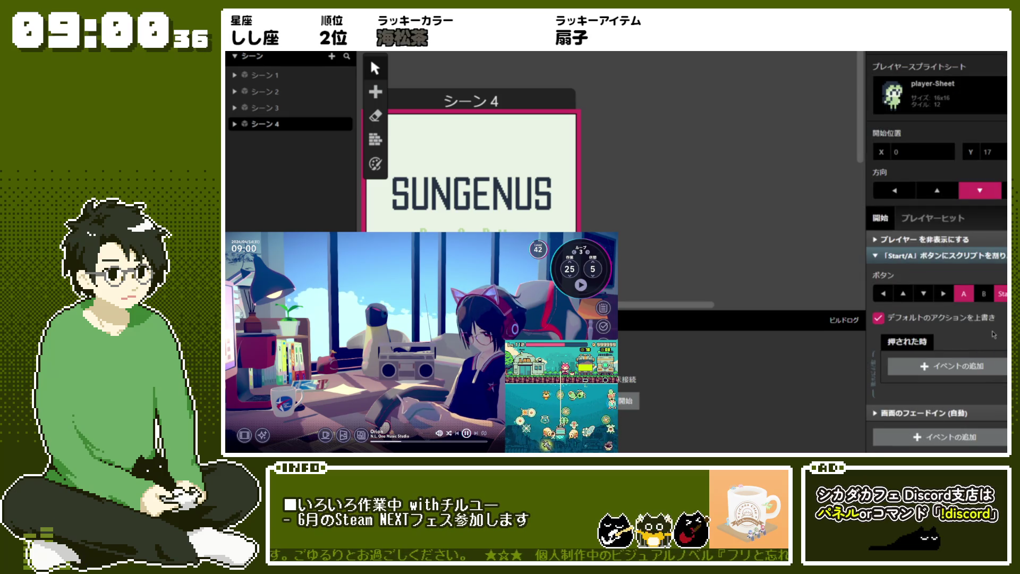
# - Add an If Game Data Saved condition to the Start/A script
pyautogui.click(969, 371)
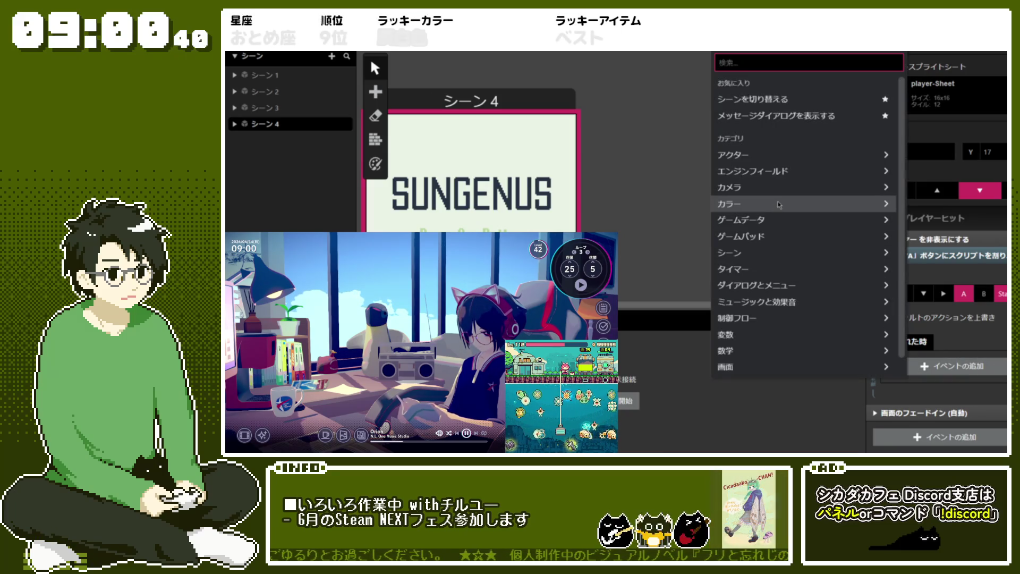
pyautogui.click(767, 221)
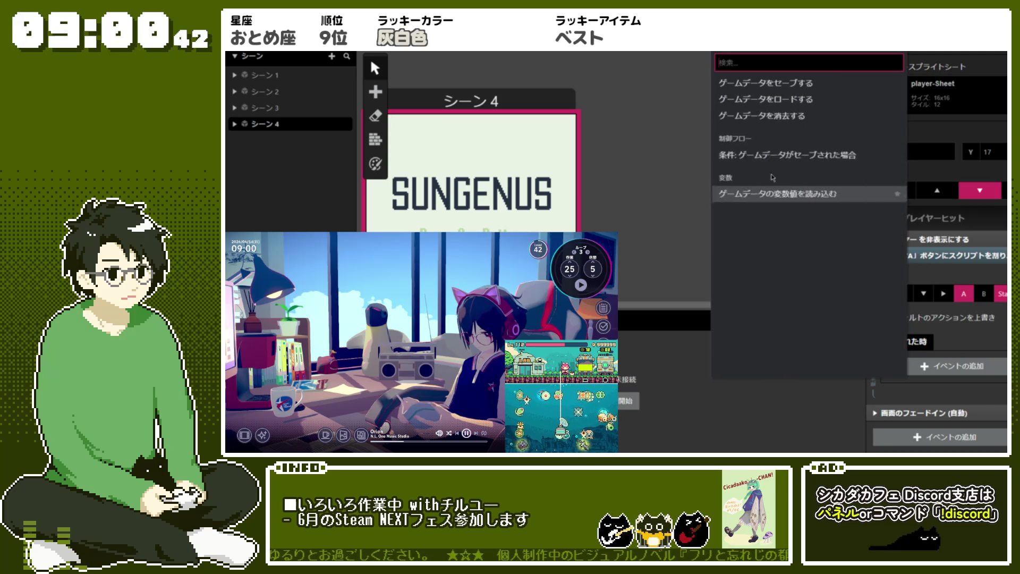
pyautogui.click(770, 155)
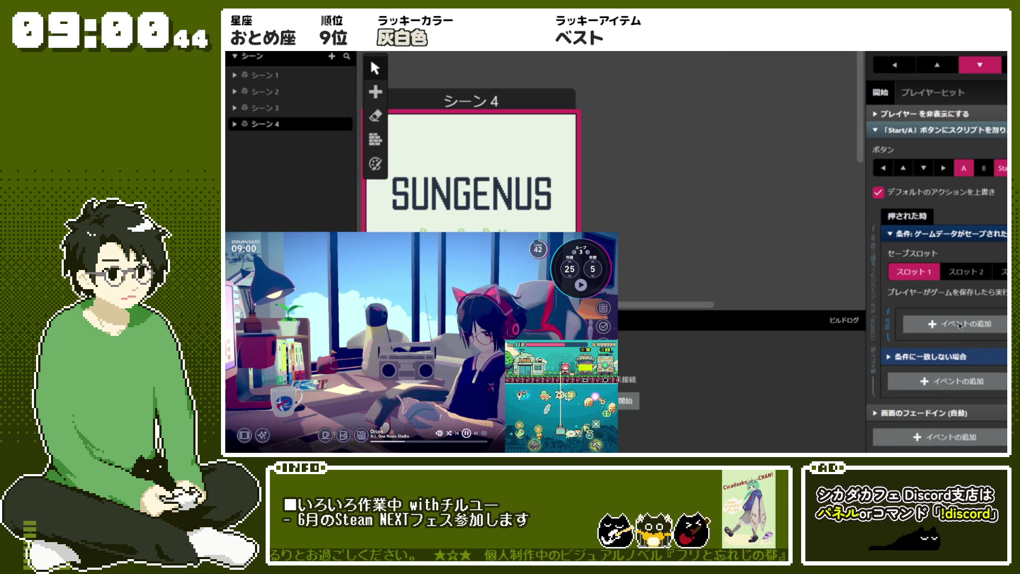
# - Put a Display Menu event with two items inside the saved branch
pyautogui.click(959, 324)
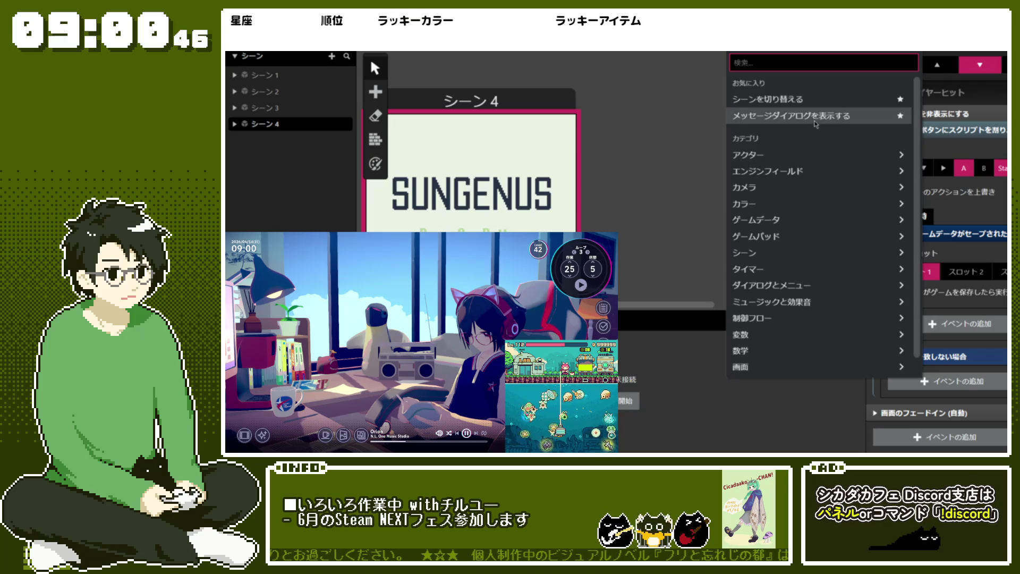
pyautogui.click(771, 285)
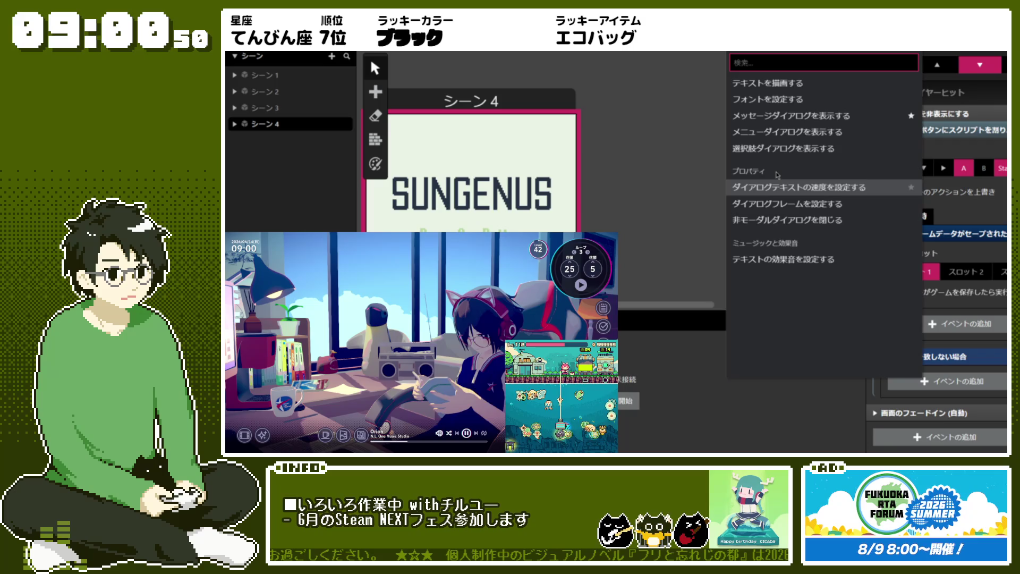
pyautogui.click(775, 132)
# - Complete the menu option texts as 'load game' and 'new game'
pyautogui.scroll(-2, 899, 313)
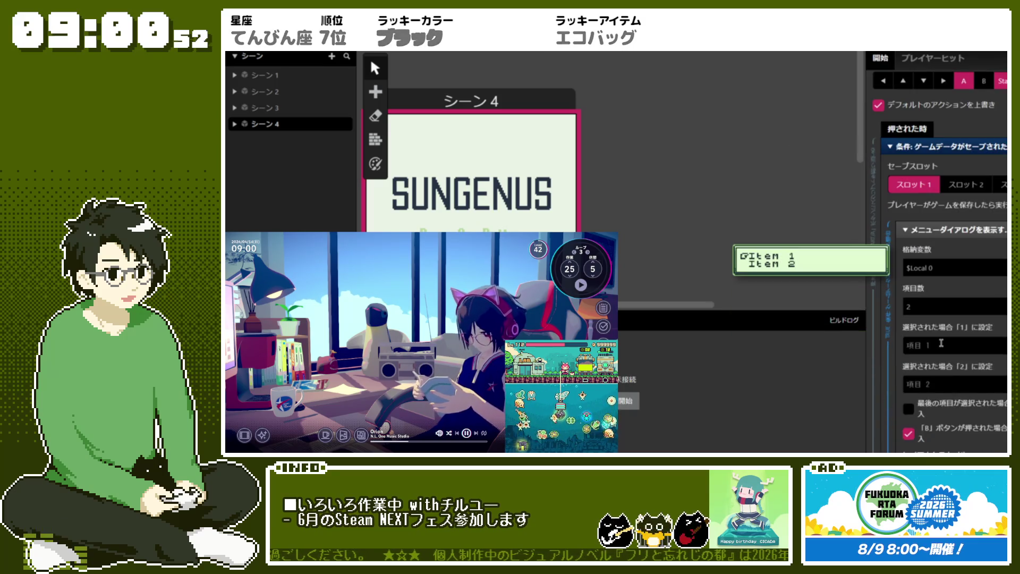
pyautogui.click(941, 344)
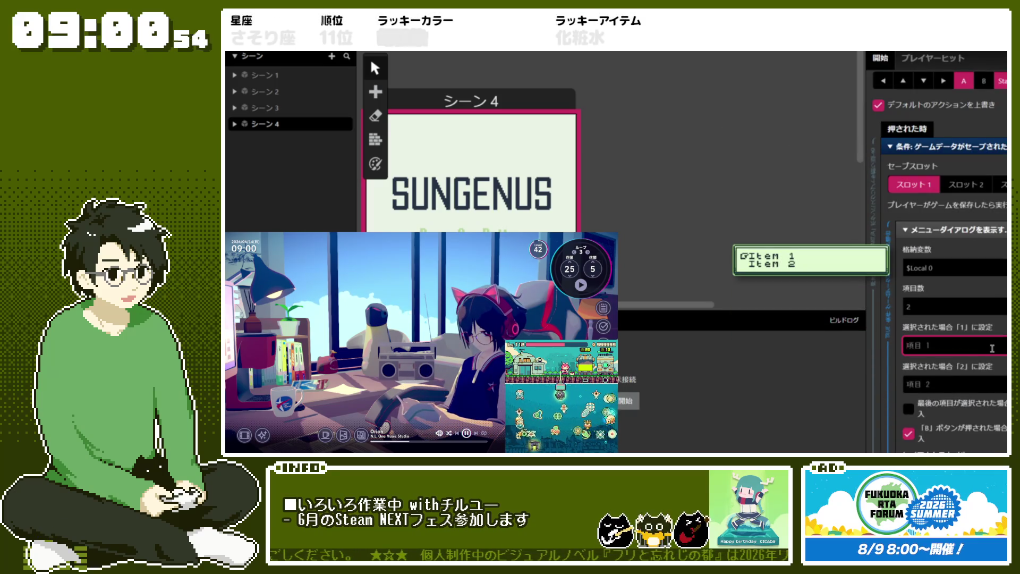
pyautogui.write('load')
pyautogui.click(988, 383)
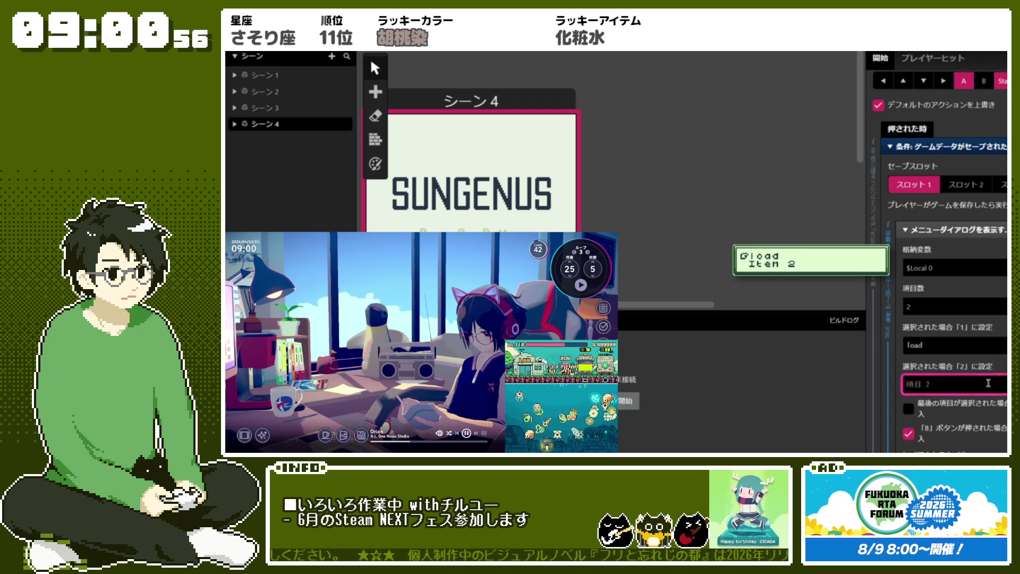
pyautogui.write('new')
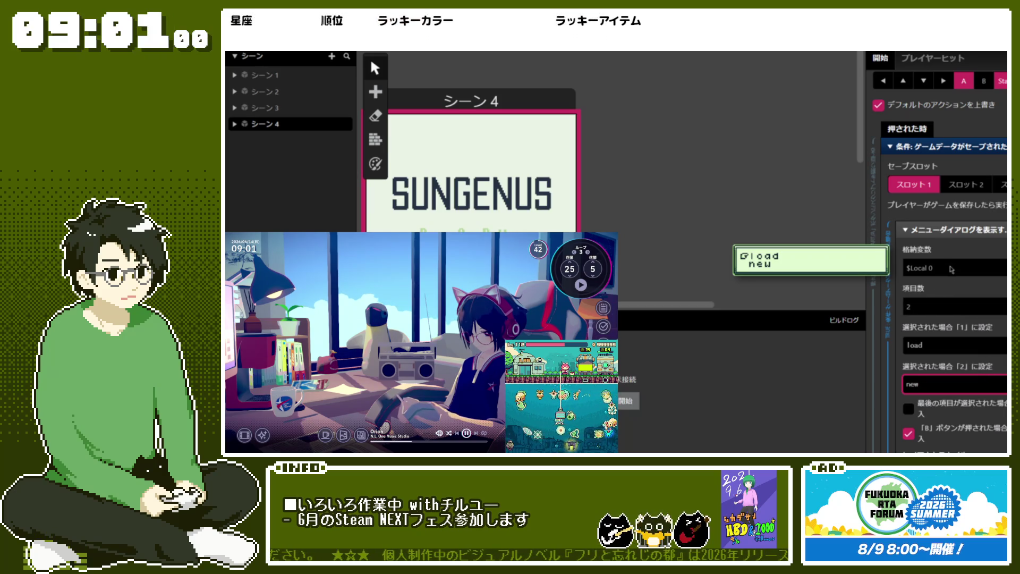
pyautogui.click(959, 345)
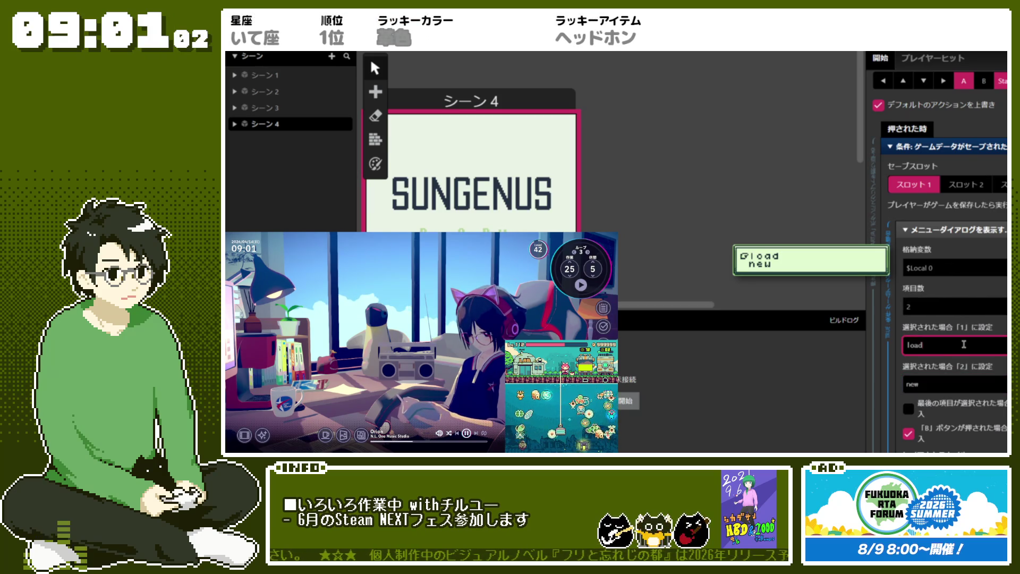
pyautogui.write('game')
pyautogui.press('Tab')
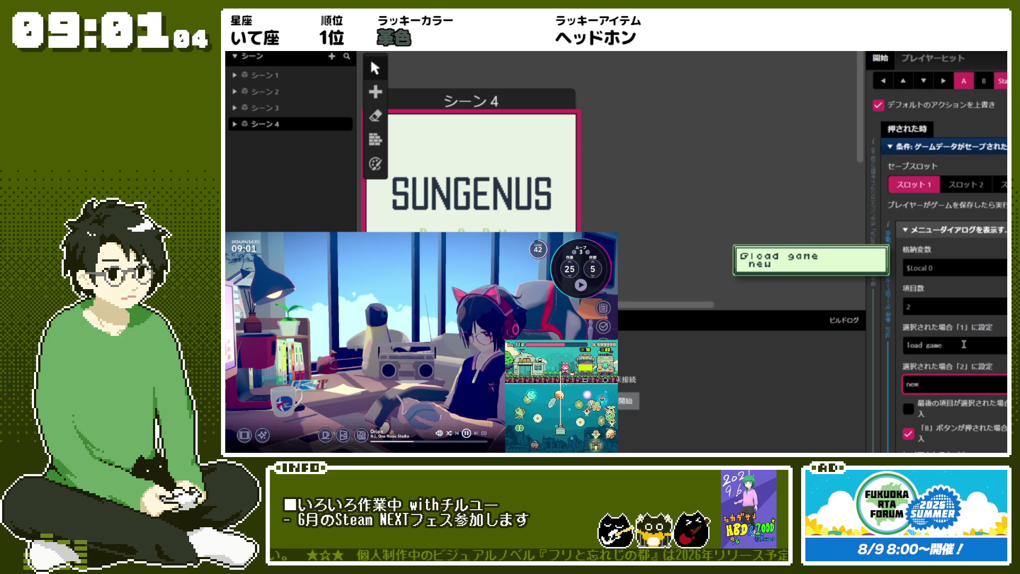
pyautogui.write('game')
# - Check both option texts, then collapse the menu dialog event
pyautogui.scroll(-2, 912, 254)
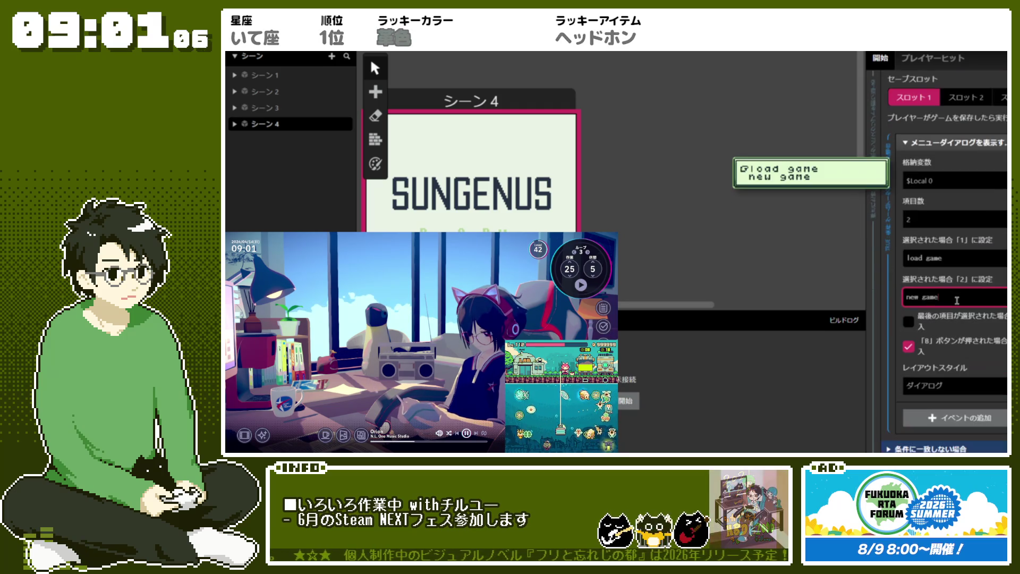
pyautogui.hotkey('shift', 'Tab')
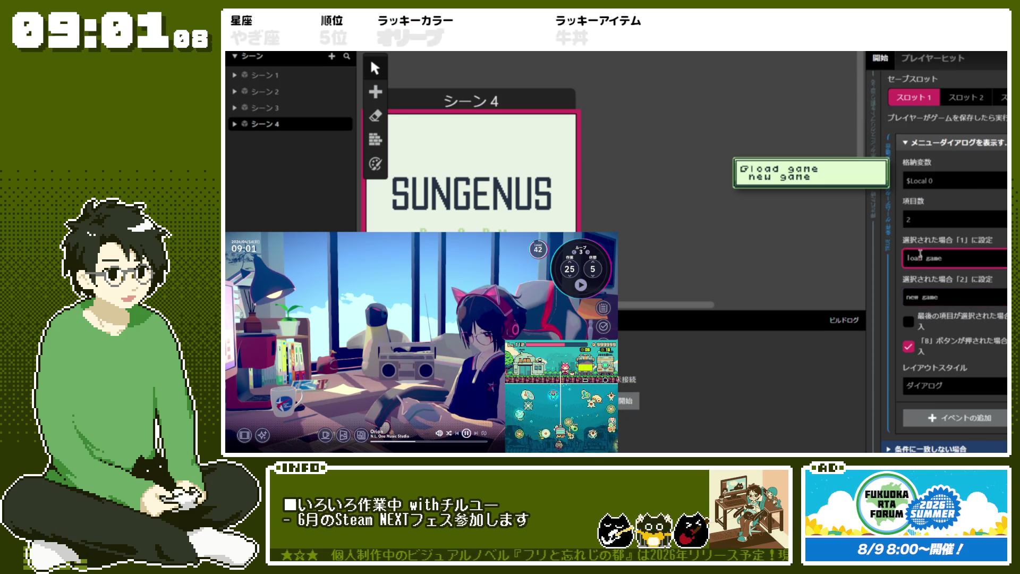
pyautogui.press('Tab')
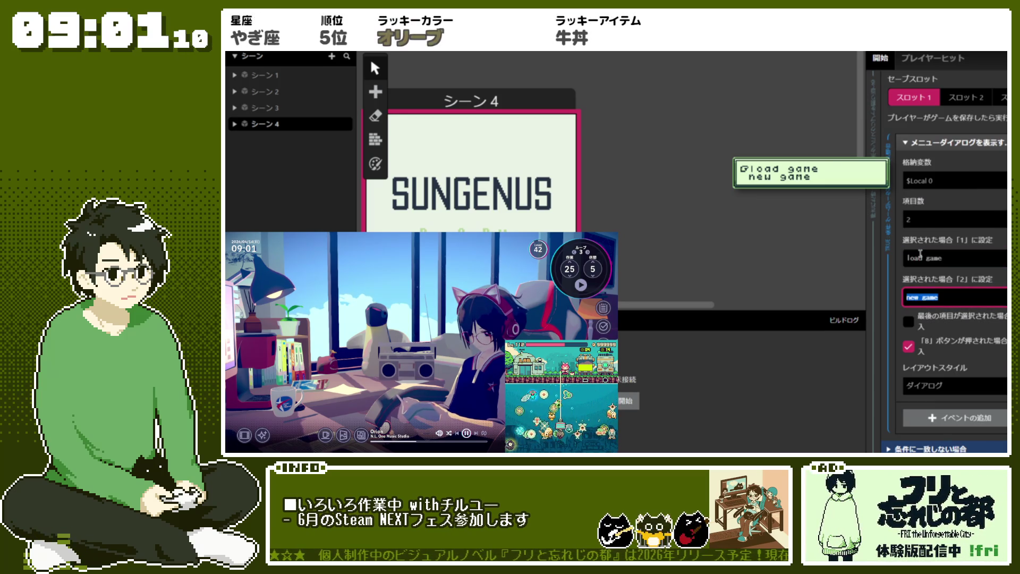
pyautogui.click(910, 258)
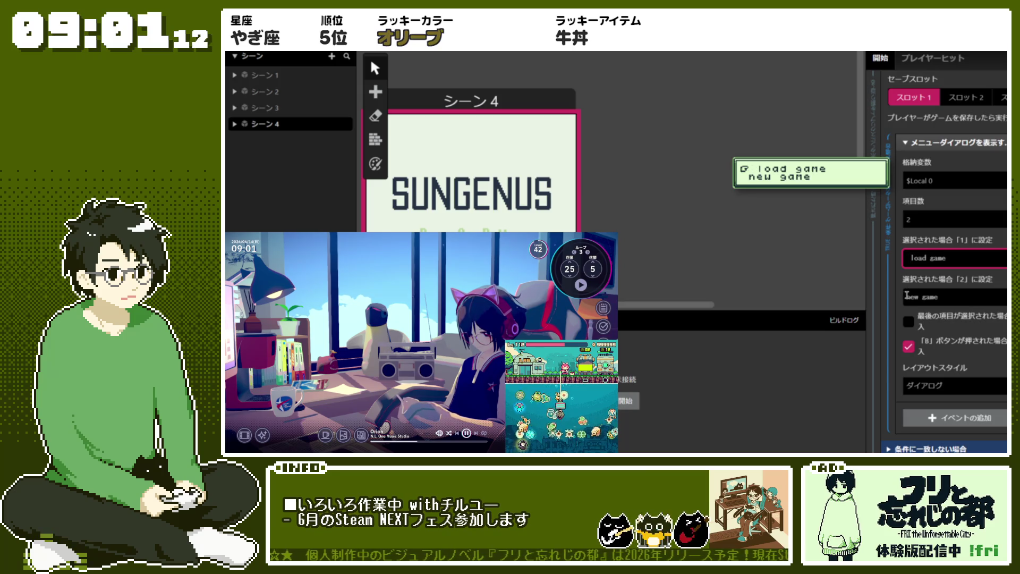
pyautogui.click(907, 295)
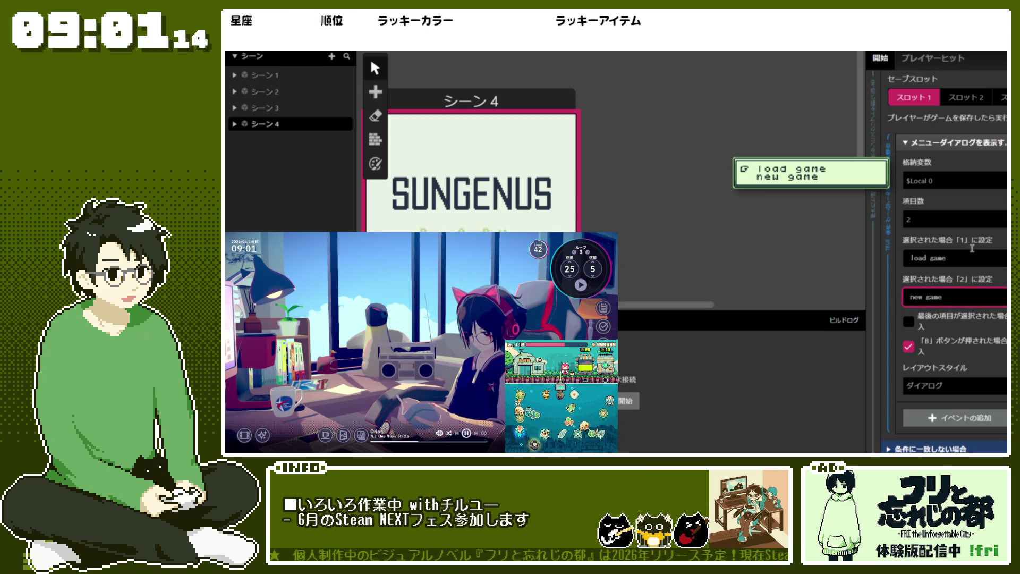
pyautogui.scroll(-1, 971, 335)
pyautogui.scroll(2, 971, 336)
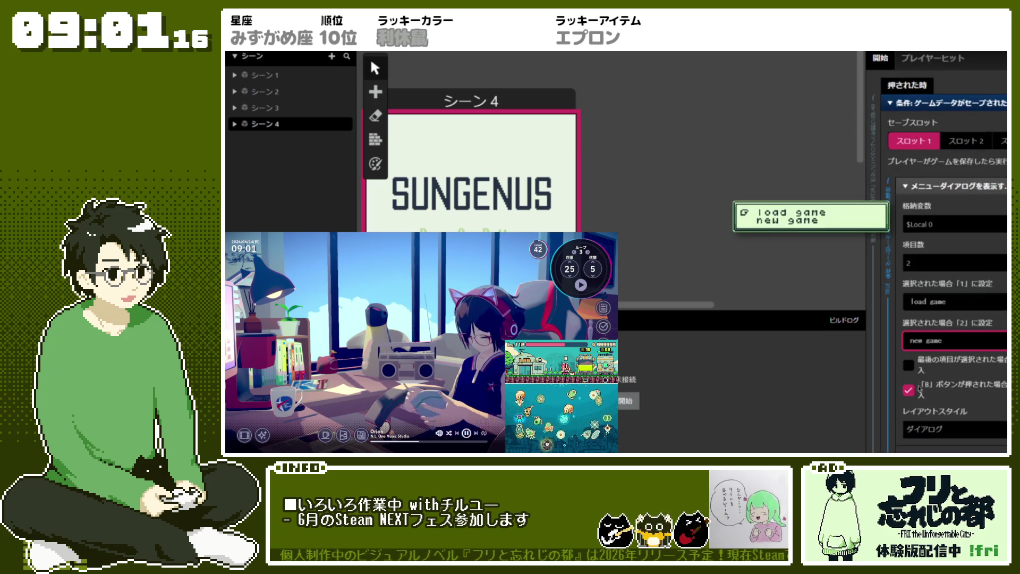
pyautogui.click(977, 186)
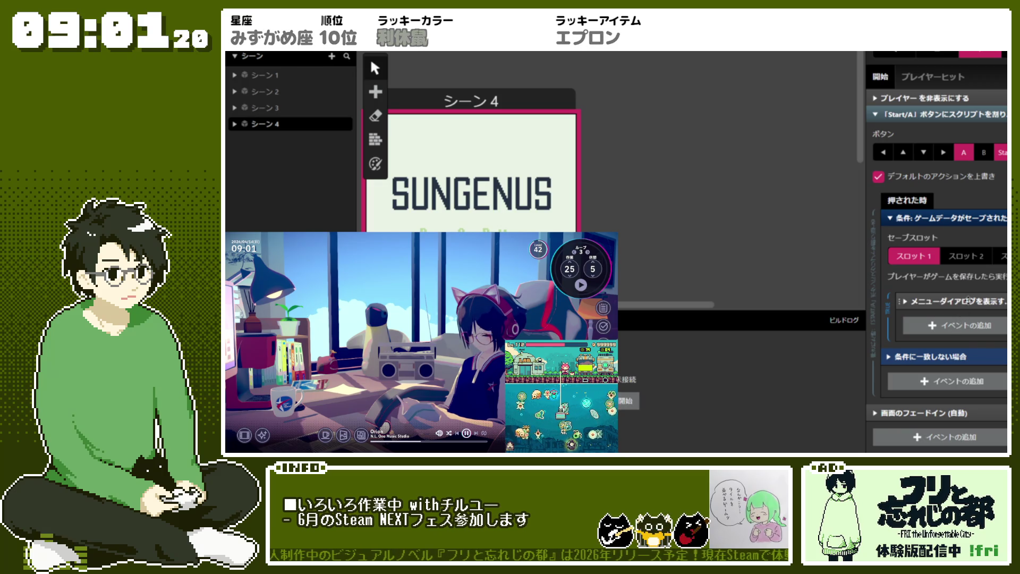
pyautogui.click(960, 300)
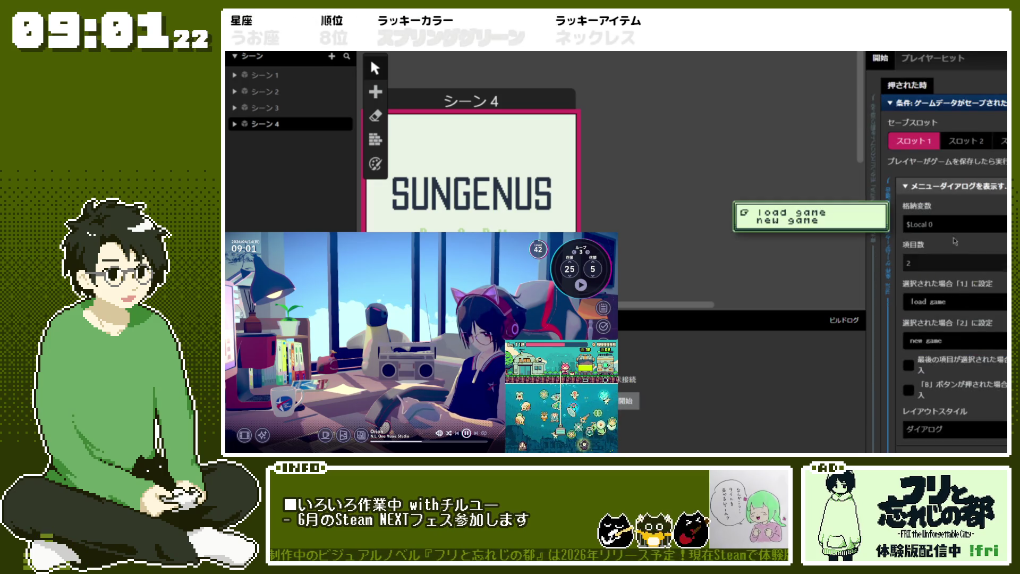
pyautogui.click(954, 188)
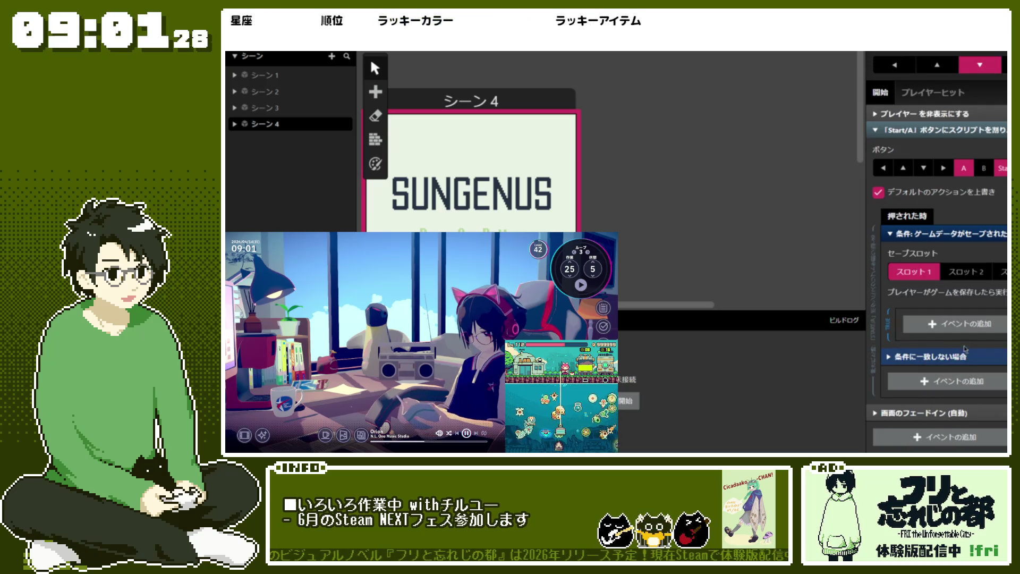
# - Add a Display Message event reading 'load game.' in the saved-data branch
pyautogui.click(965, 328)
pyautogui.click(827, 117)
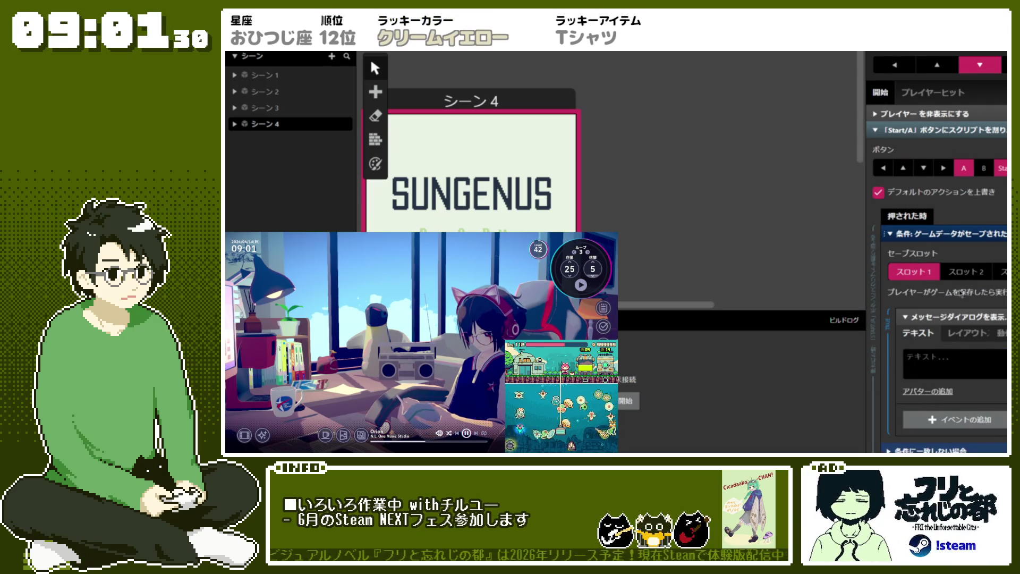
pyautogui.click(955, 361)
pyautogui.write('load game')
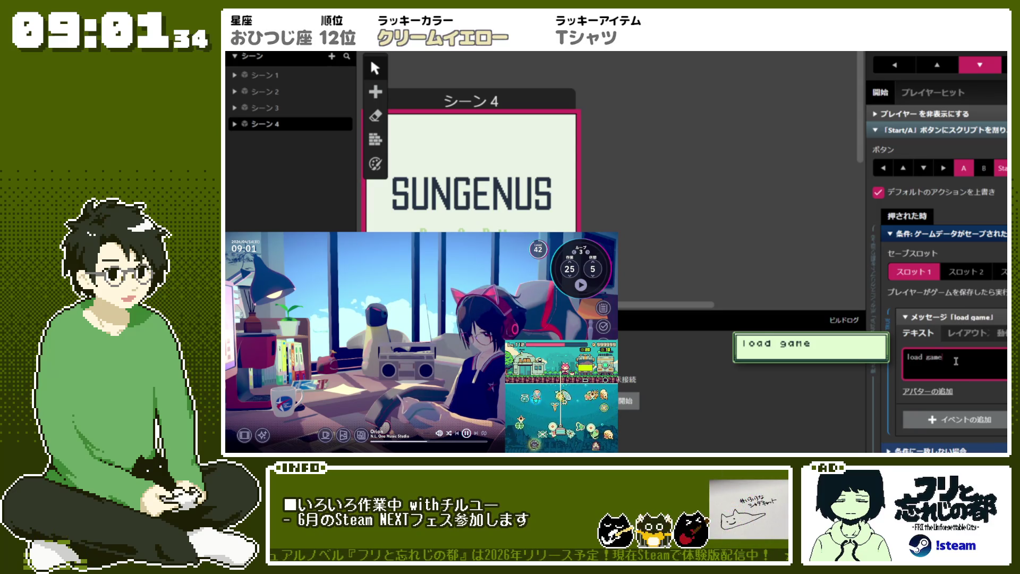
pyautogui.write('.')
pyautogui.click(993, 317)
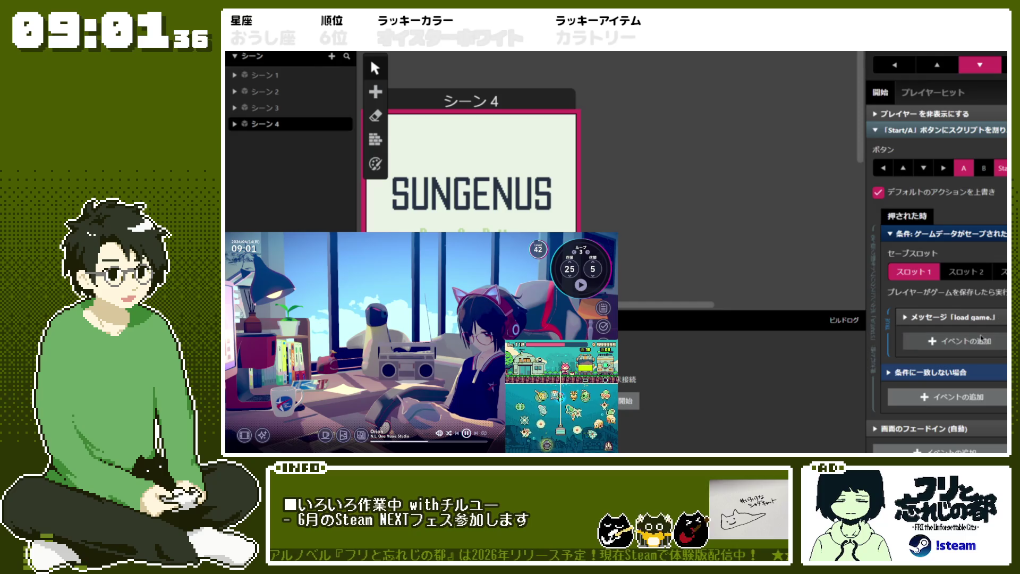
# - Add a Game Data > Load Game Data event after the message
pyautogui.click(980, 340)
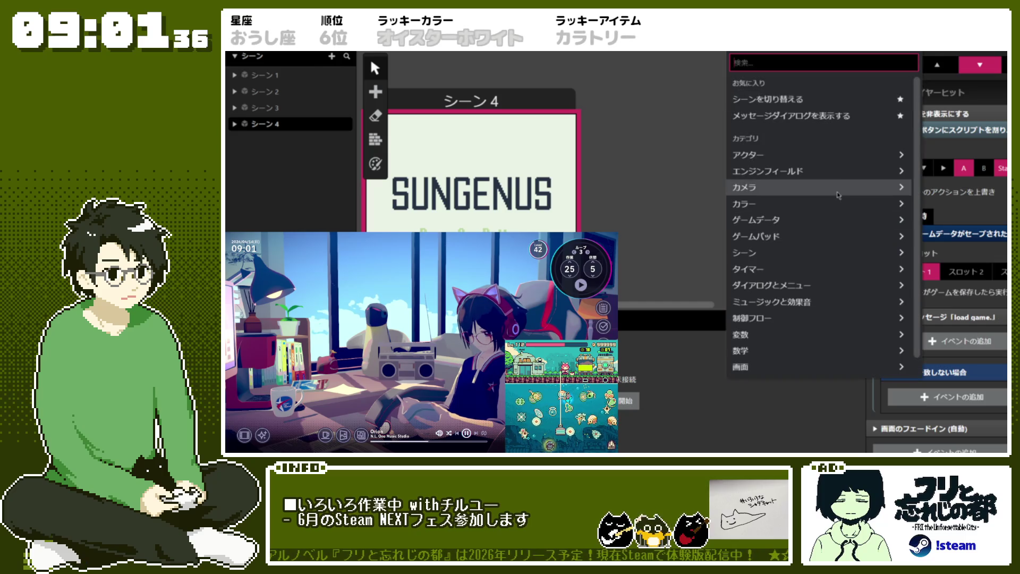
pyautogui.click(817, 221)
pyautogui.click(818, 111)
pyautogui.click(946, 333)
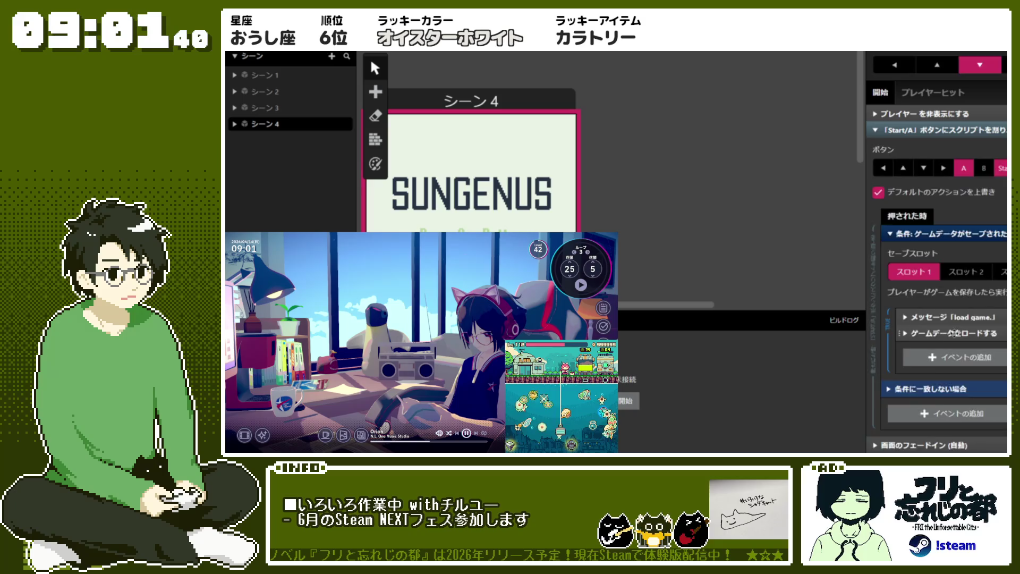
# - In the Else branch, add a Change Scene event to シーン1 at (0,0)
pyautogui.scroll(-1, 951, 372)
pyautogui.click(950, 381)
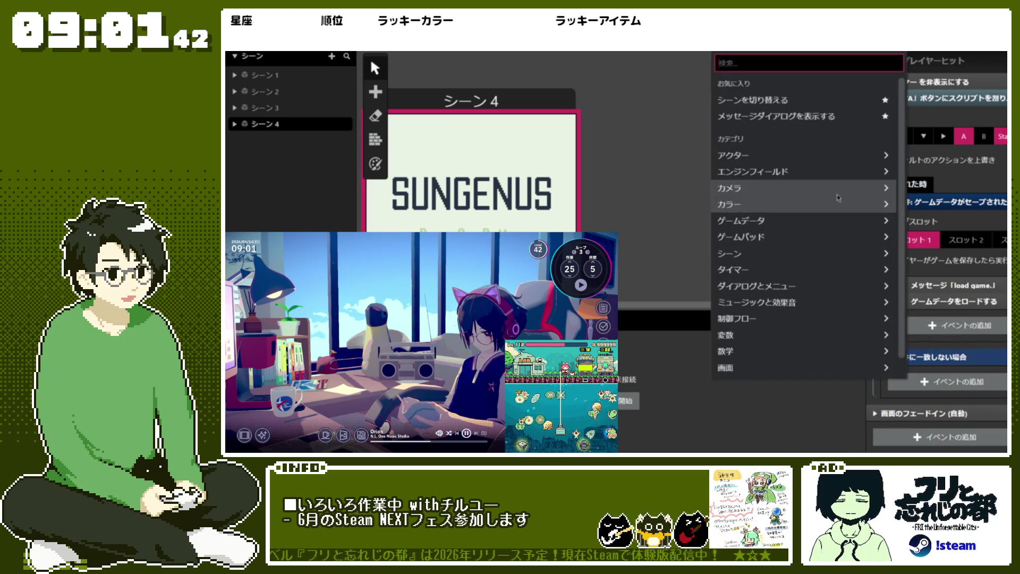
pyautogui.click(812, 106)
pyautogui.scroll(-3, 937, 370)
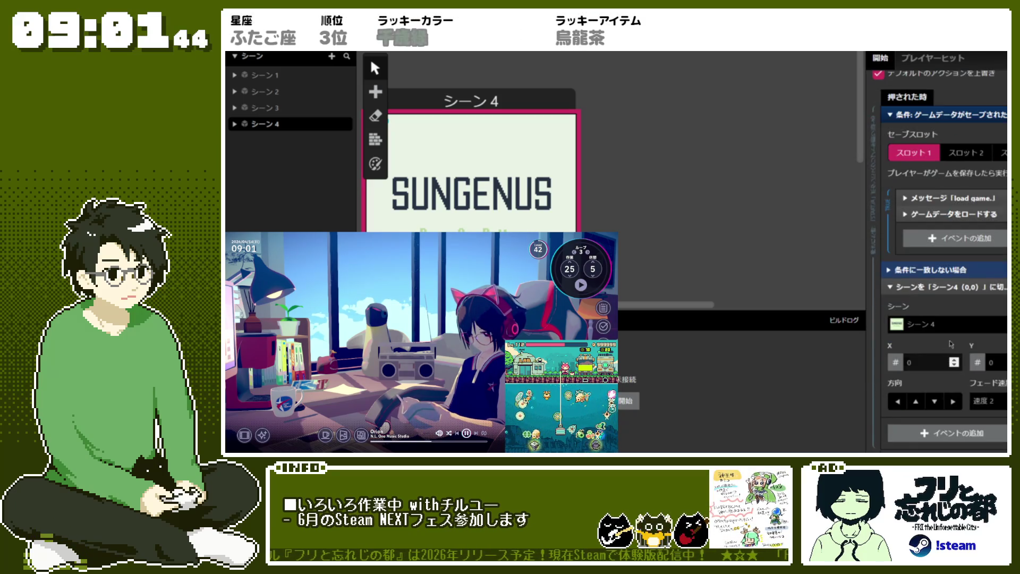
pyautogui.click(945, 324)
pyautogui.click(924, 350)
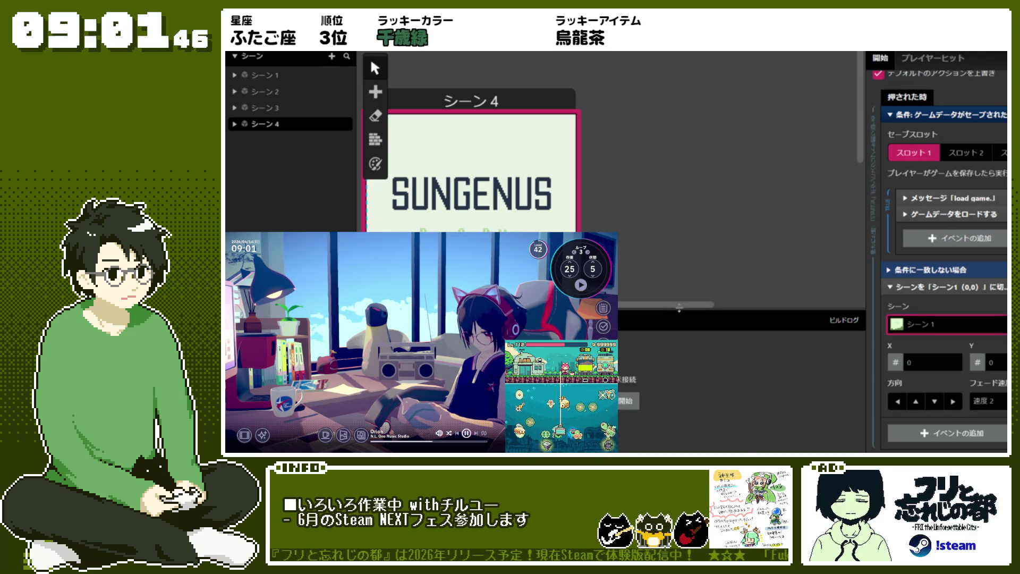
pyautogui.hscroll(-2, 737, 278)
pyautogui.scroll(-4, 737, 277)
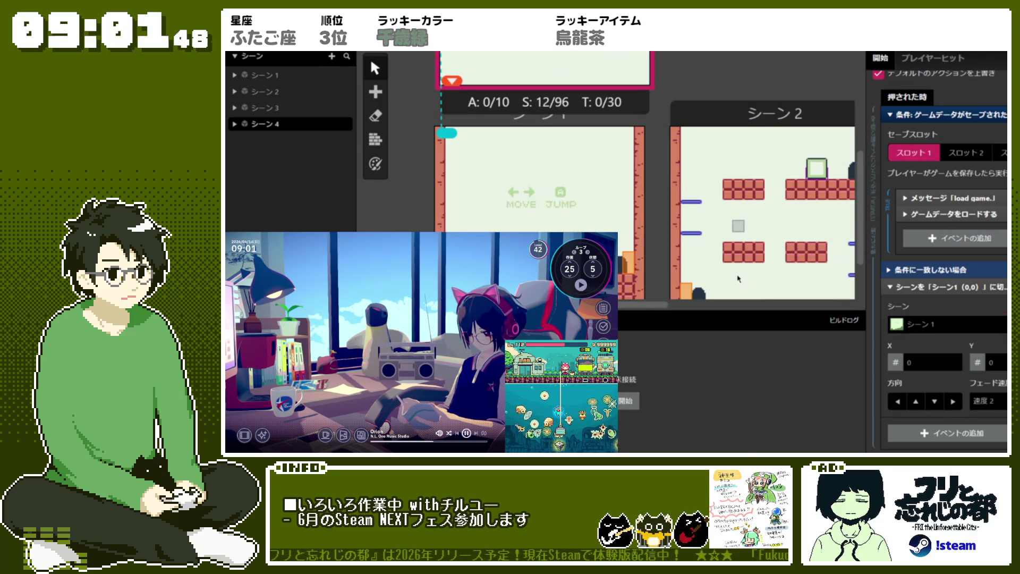
pyautogui.scroll(-1, 691, 293)
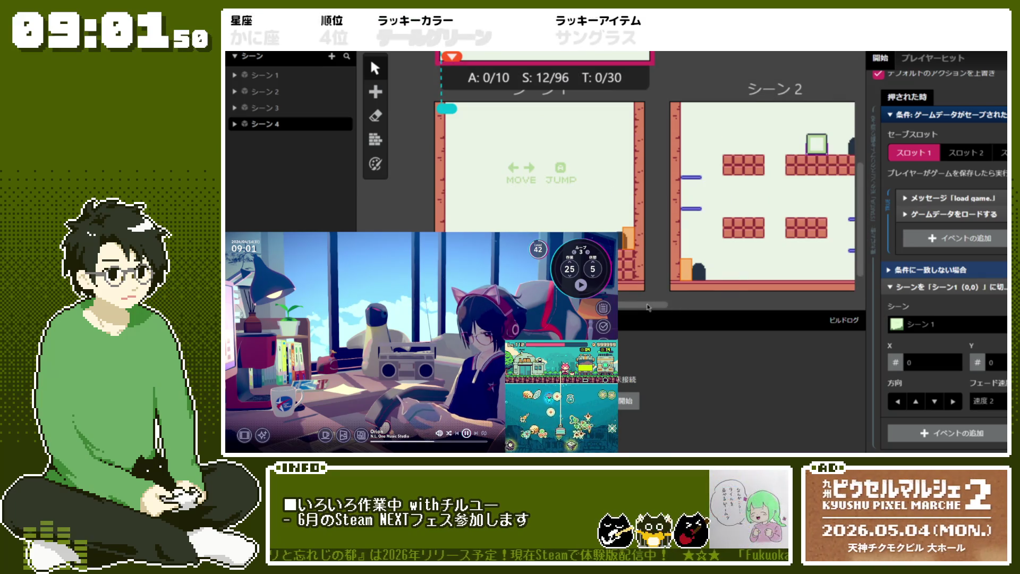
pyautogui.moveTo(648, 307); pyautogui.dragTo(667, 309)
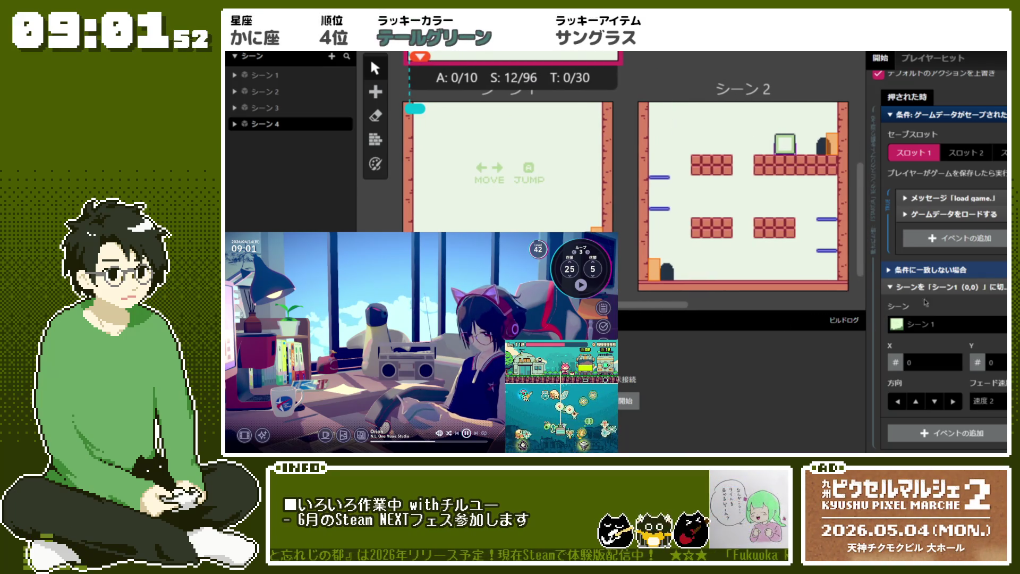
pyautogui.click(943, 287)
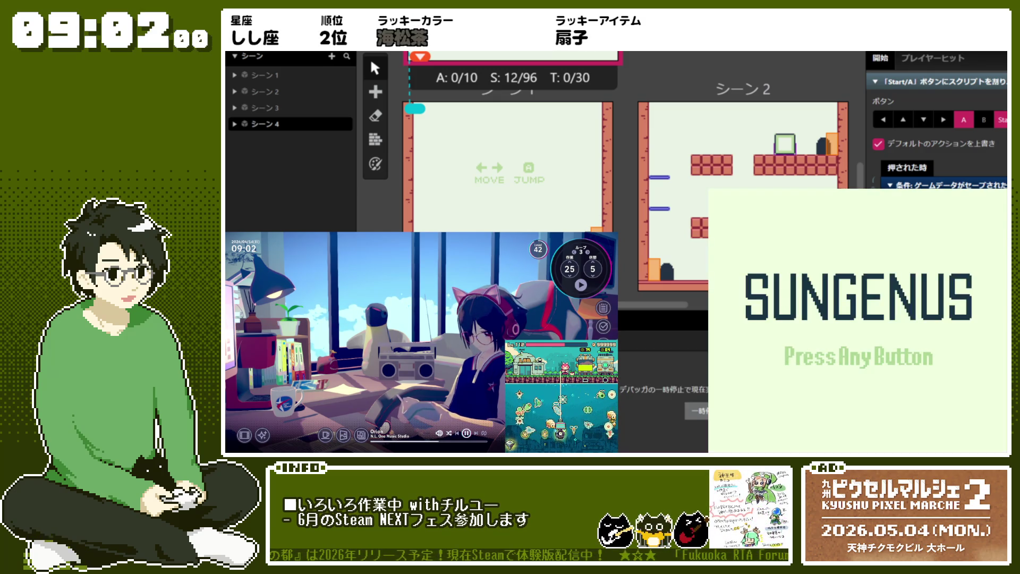
pyautogui.press('Return')
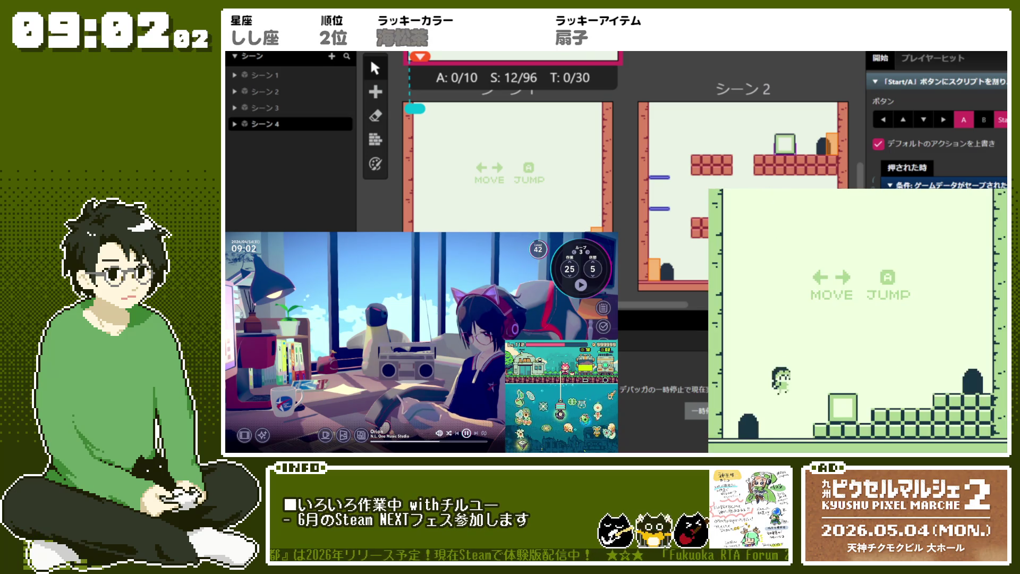
pyautogui.press('Left')
pyautogui.press('Right')
pyautogui.press('z')
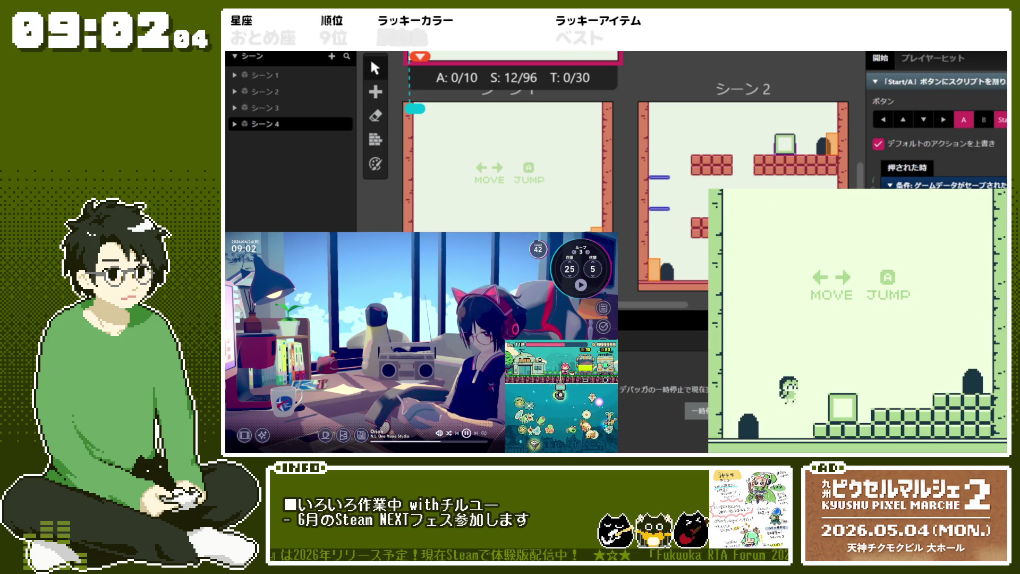
pyautogui.press('Right')
pyautogui.press('z')
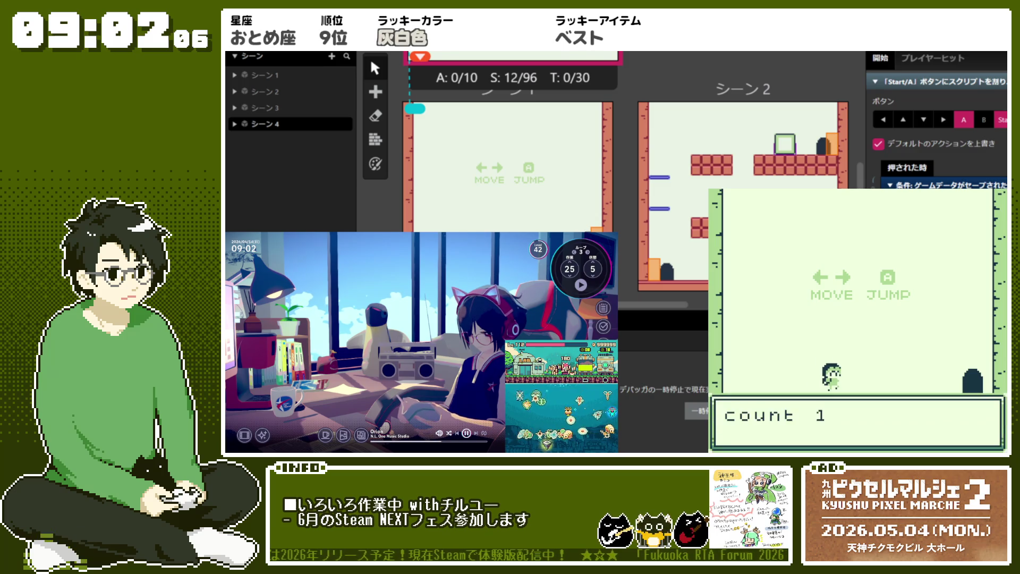
pyautogui.press('z')
pyautogui.press('Right')
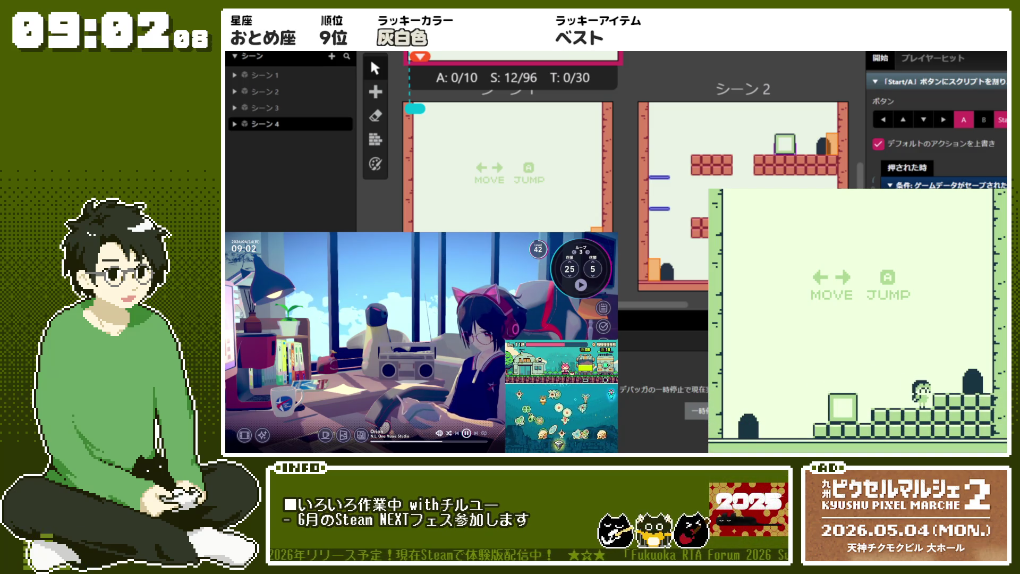
# - Close the test play and move Scene 3's trigger beside its top-right door, at X 18, Y 6
pyautogui.press('Escape')
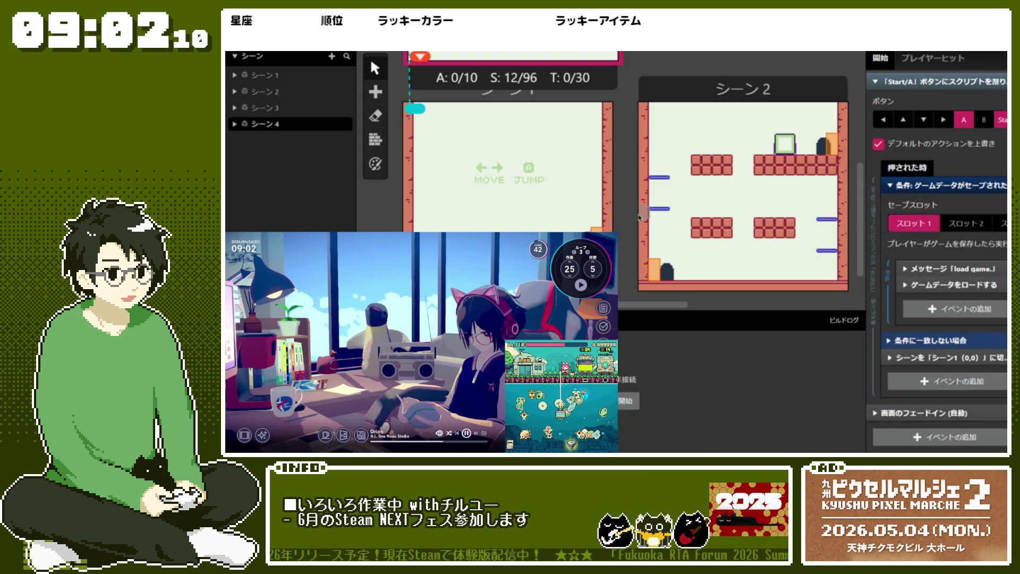
pyautogui.hscroll(3, 733, 300)
pyautogui.hscroll(4, 733, 301)
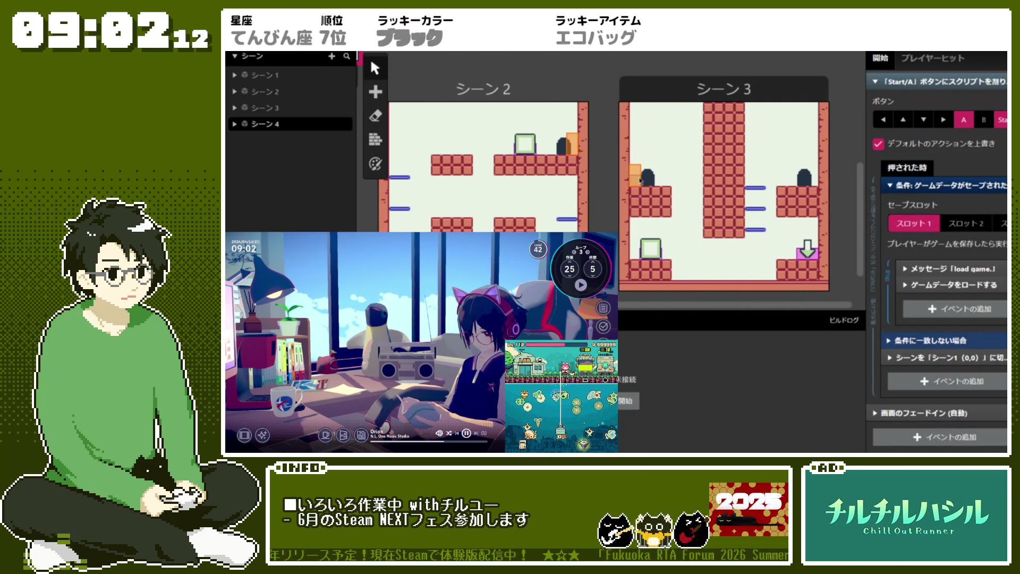
pyautogui.moveTo(637, 182)
pyautogui.mouseDown()
pyautogui.moveTo(706, 210)
pyautogui.moveTo(703, 254)
pyautogui.mouseUp()
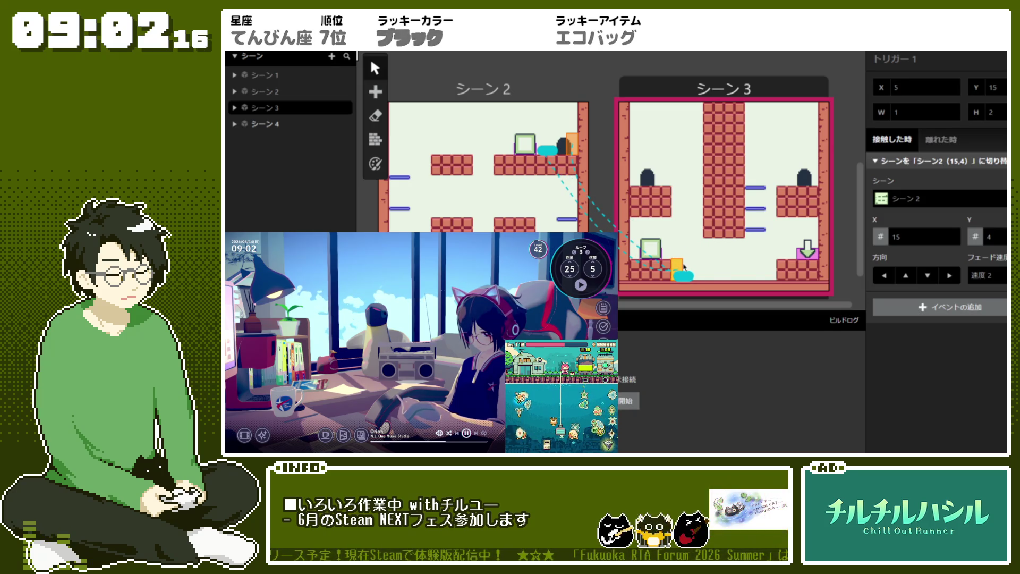
pyautogui.moveTo(686, 276)
pyautogui.mouseDown()
pyautogui.moveTo(761, 239)
pyautogui.moveTo(757, 196)
pyautogui.moveTo(768, 173)
pyautogui.moveTo(811, 176)
pyautogui.mouseUp()
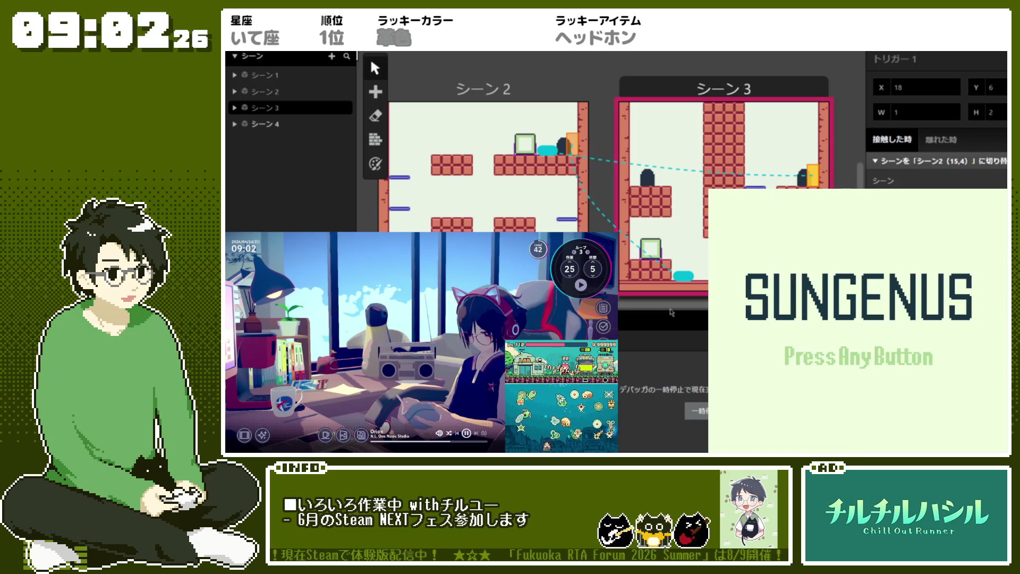
# - Start the game from the title screen and walk right over the box into the next room
pyautogui.press('Return')
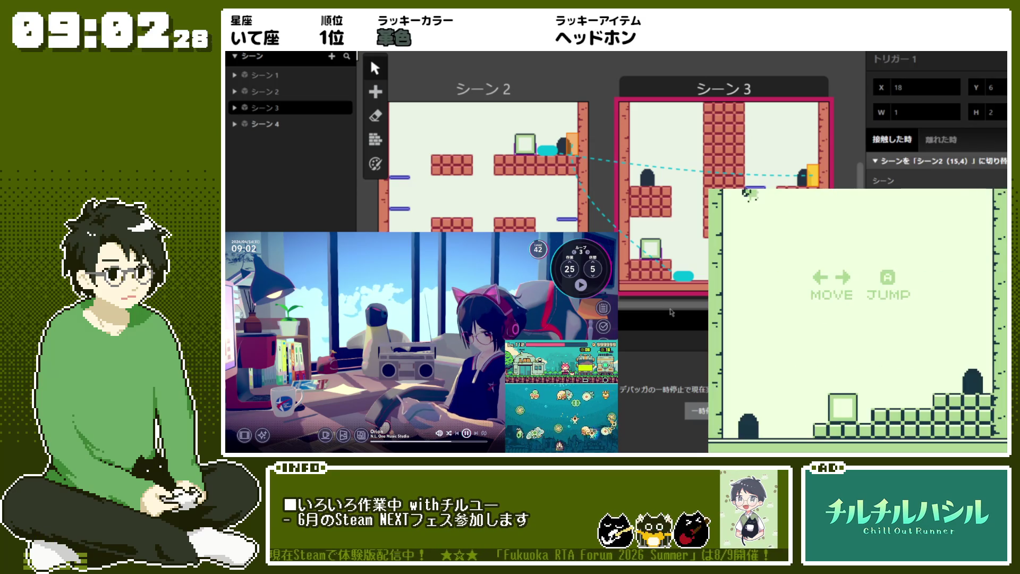
pyautogui.press('Right')
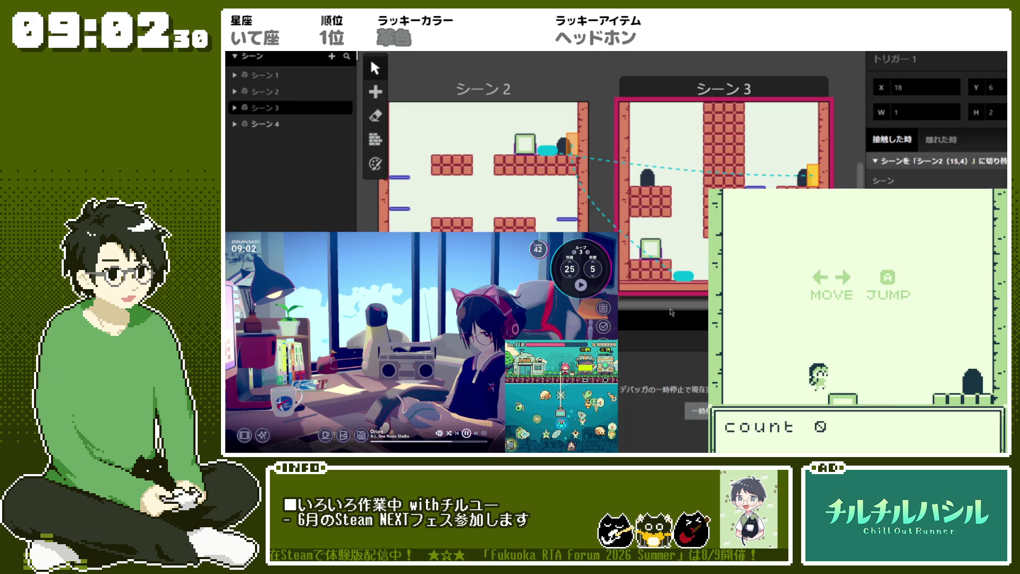
pyautogui.press('z')
pyautogui.press('Right')
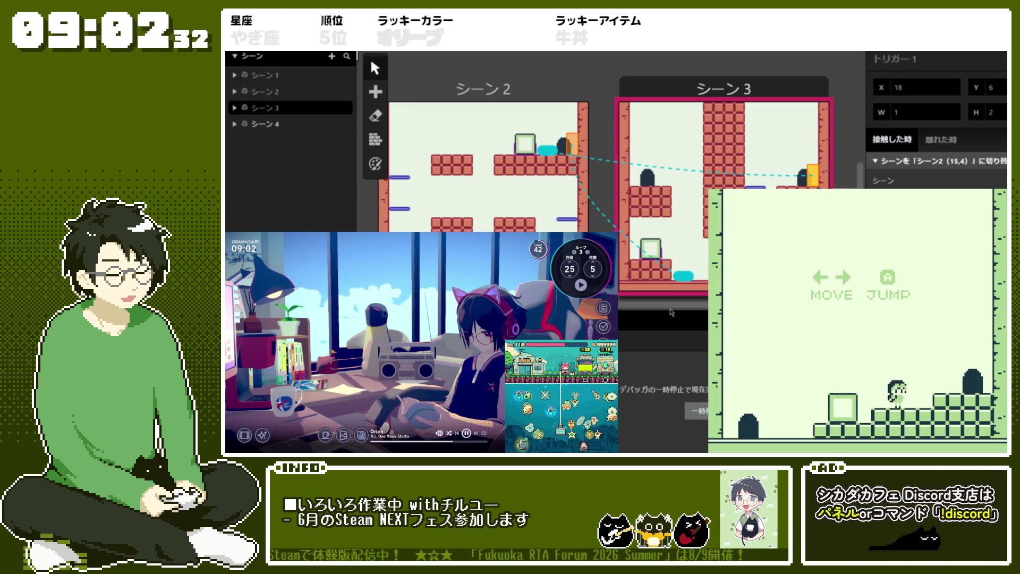
pyautogui.press('z')
pyautogui.press('Right')
pyautogui.press('z')
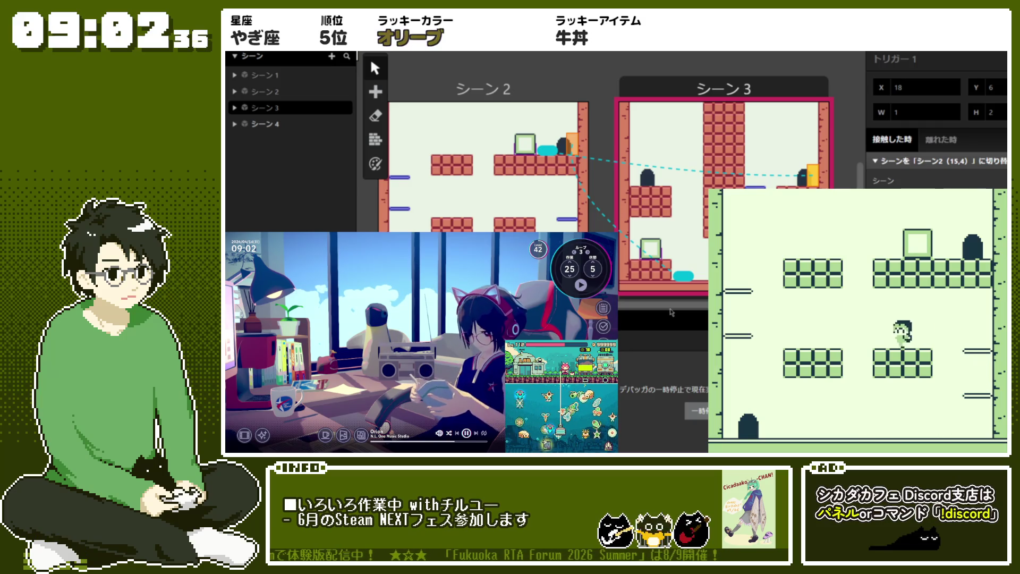
# - Jump across the wall ledge and upper platform, then go through the door to the next room
pyautogui.press('Left')
pyautogui.press('z')
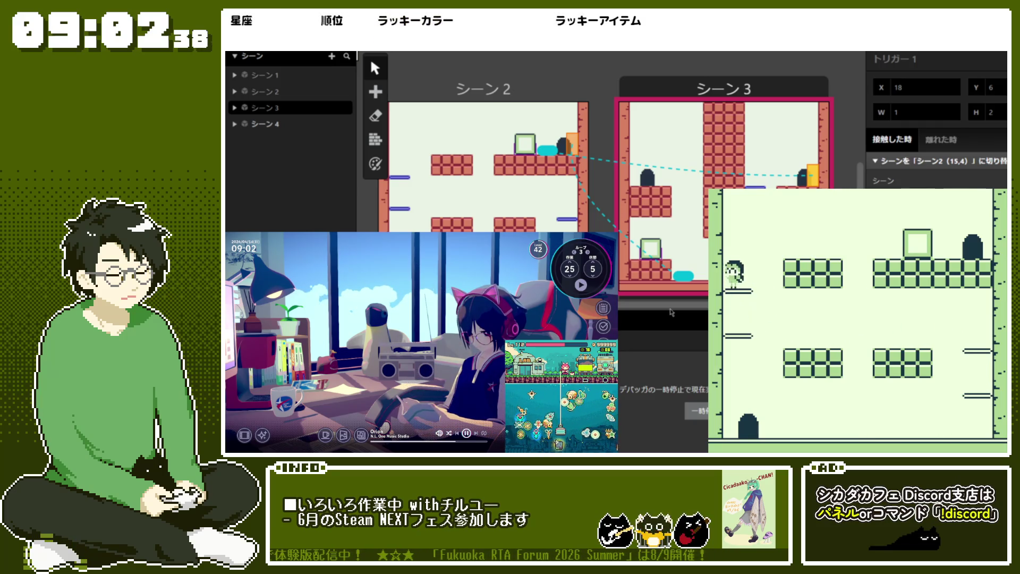
pyautogui.press('Right')
pyautogui.press('z')
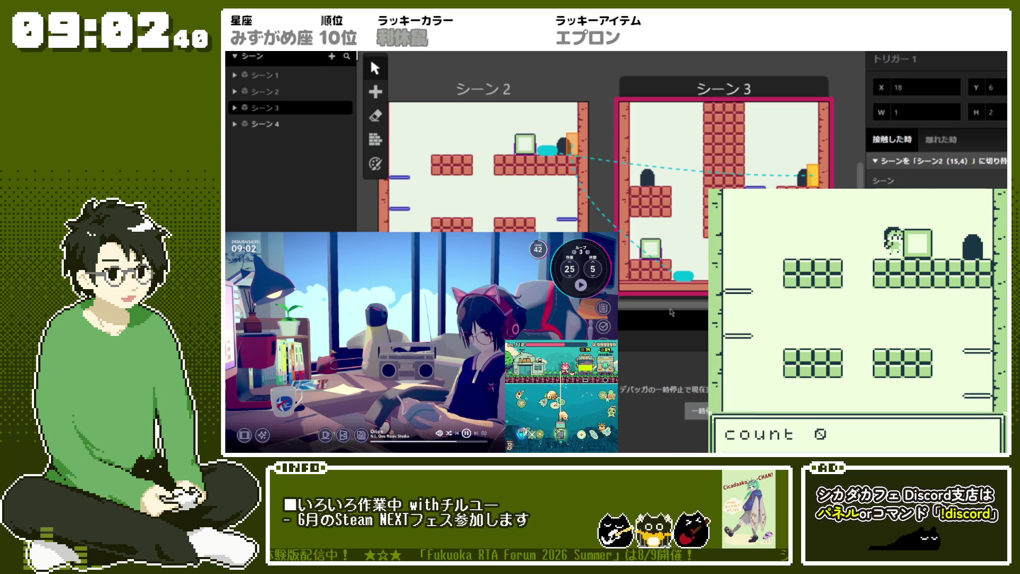
pyautogui.press('z')
pyautogui.press('Right')
pyautogui.press('z')
pyautogui.press('Right')
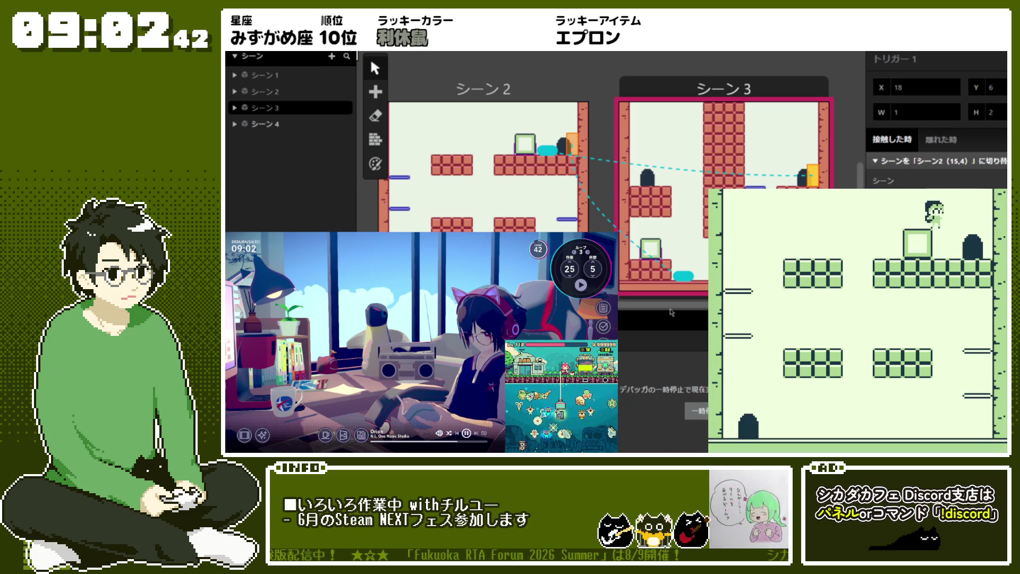
pyautogui.press('Right')
pyautogui.press('z')
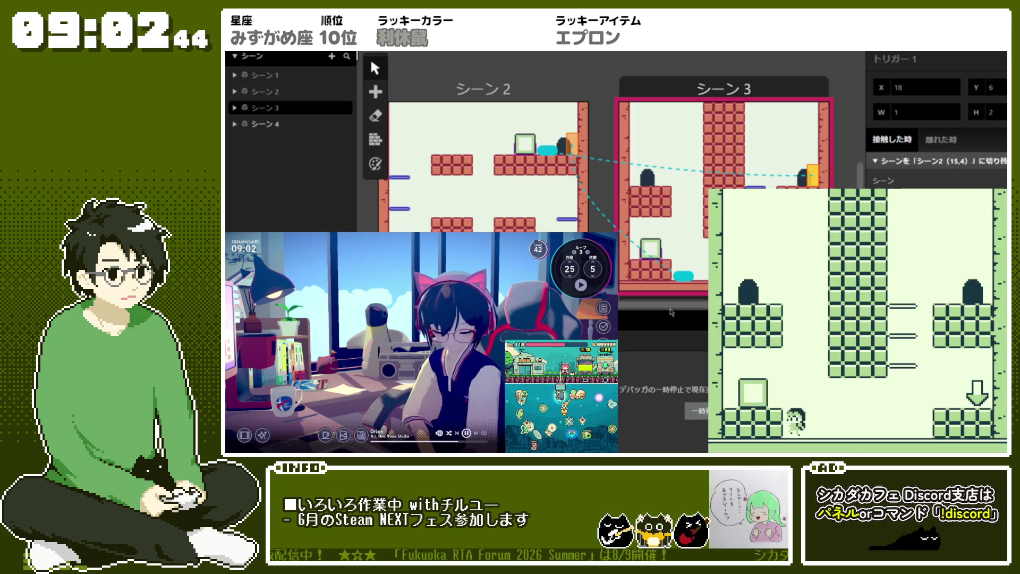
# - Jump to raise the count to 3, reach the save point showing 'Saved.', then close the play window
pyautogui.press('z')
pyautogui.press('z')
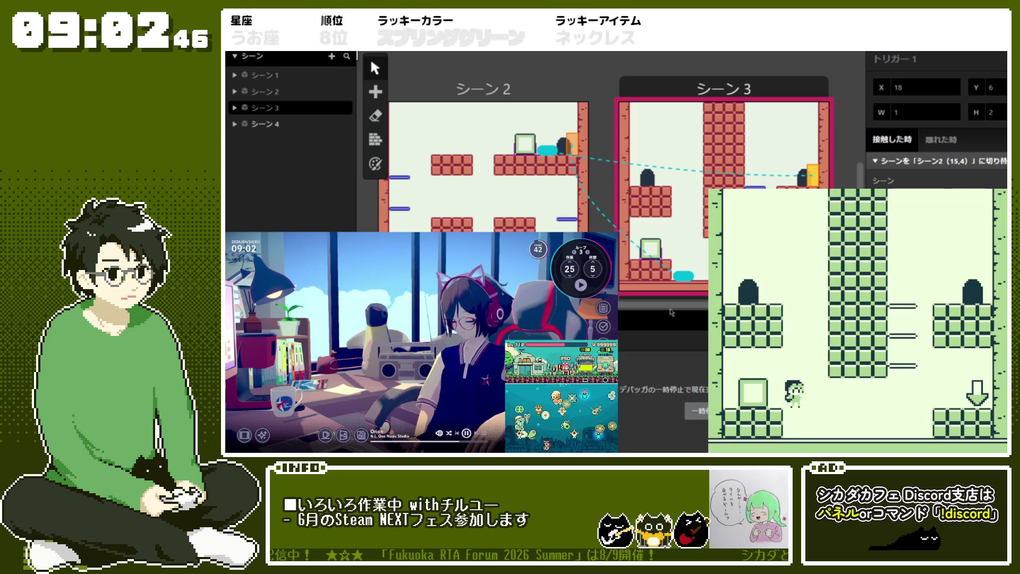
pyautogui.press('z')
pyautogui.press('z')
pyautogui.press('z')
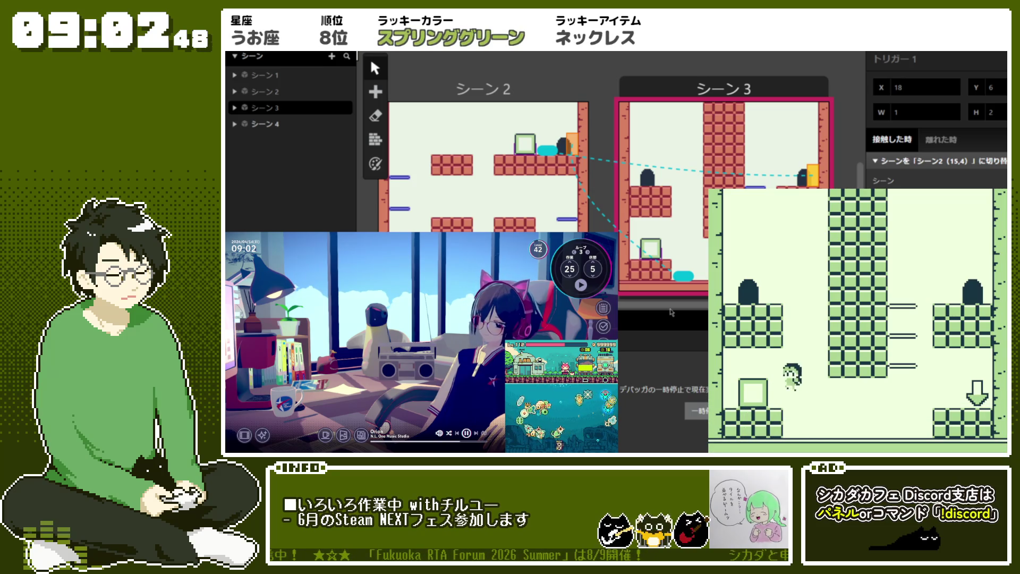
pyautogui.press('z')
pyautogui.press('z')
pyautogui.press('z')
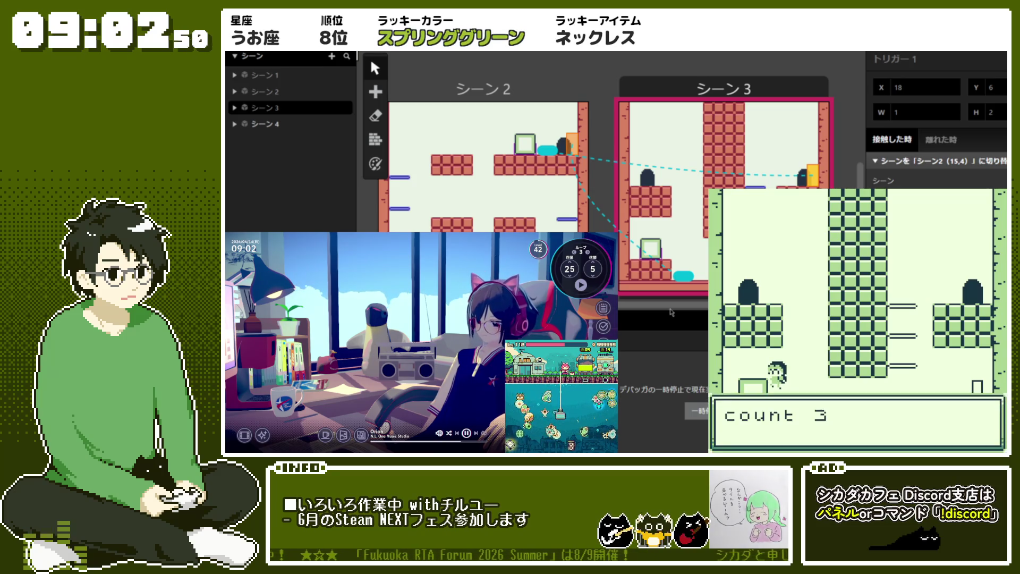
pyautogui.press('z')
pyautogui.press('Right')
pyautogui.press('z')
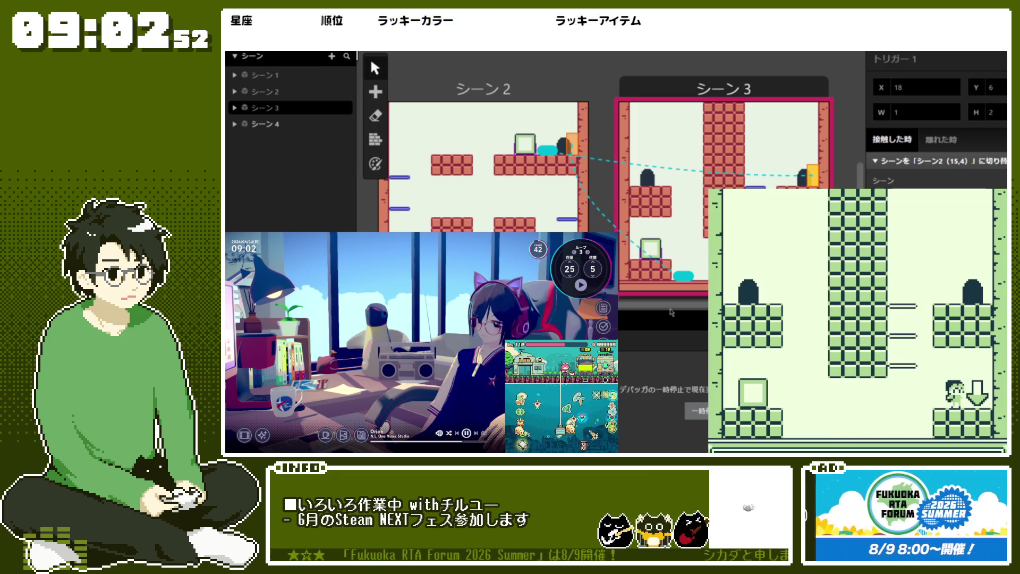
pyautogui.press('z')
pyautogui.press('z')
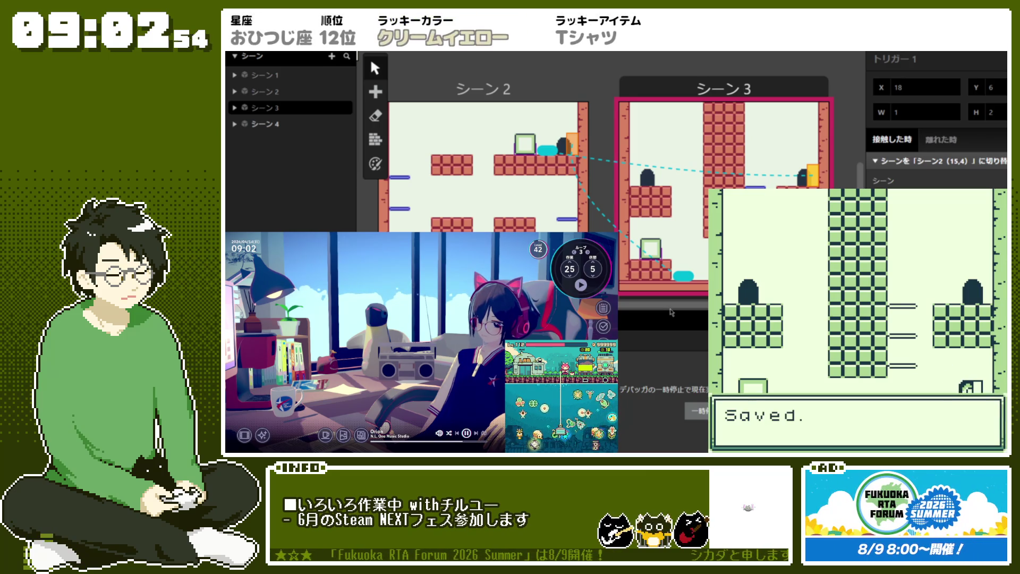
pyautogui.press('Escape')
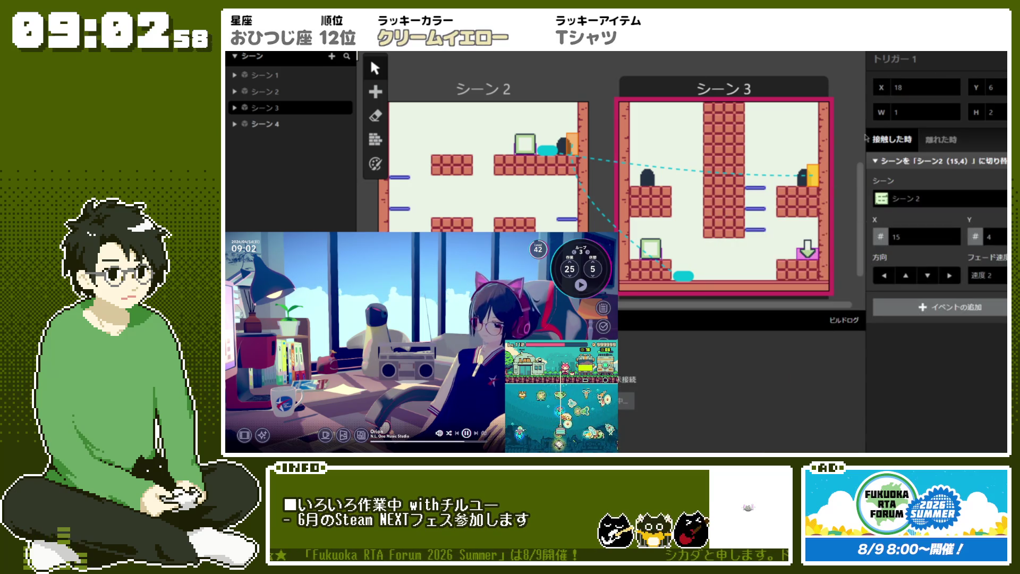
# - Run a new test play, load the save from the title screen, and climb to the upper ledge
pyautogui.press('F5')
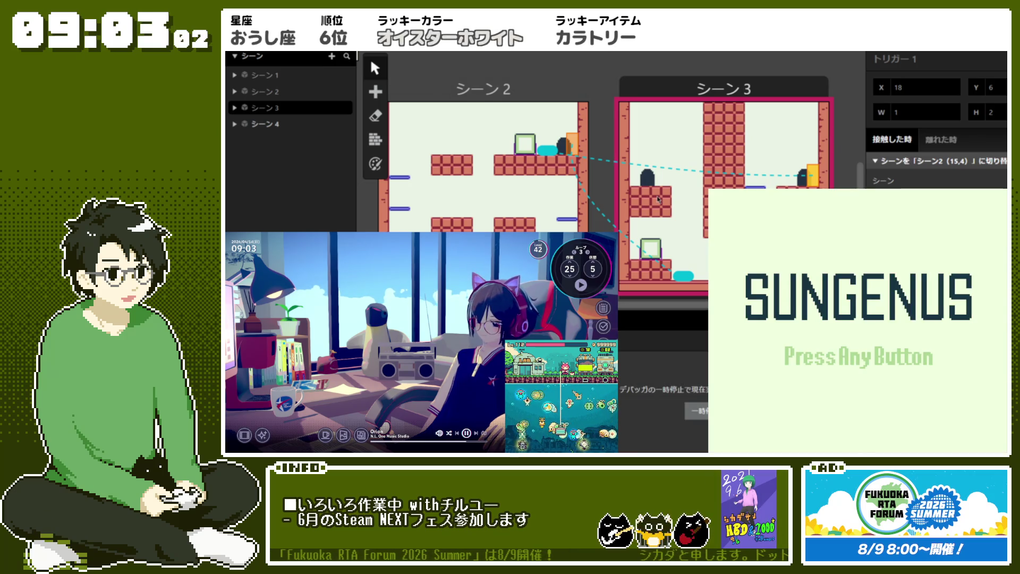
pyautogui.press('Return')
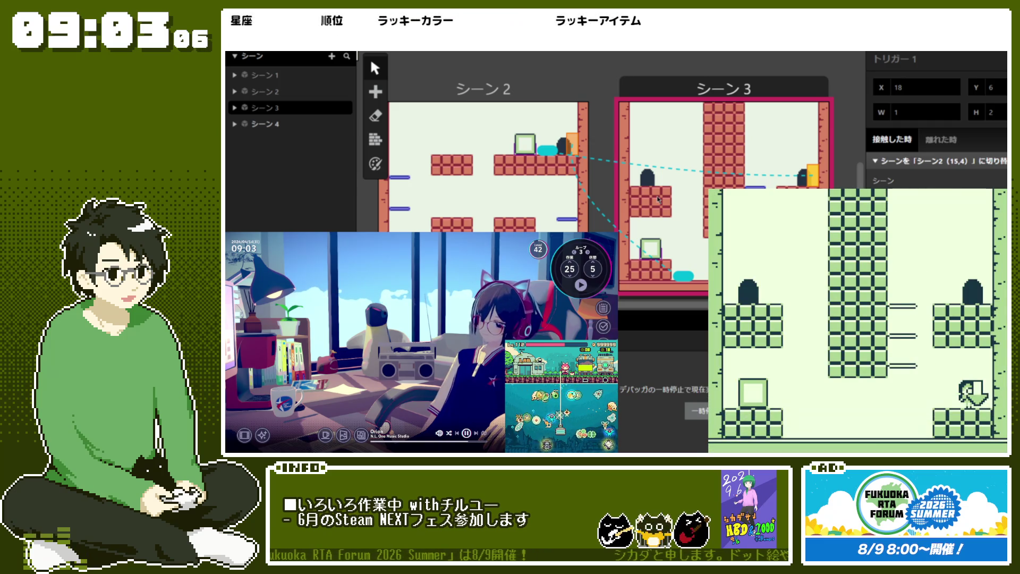
pyautogui.press('Left')
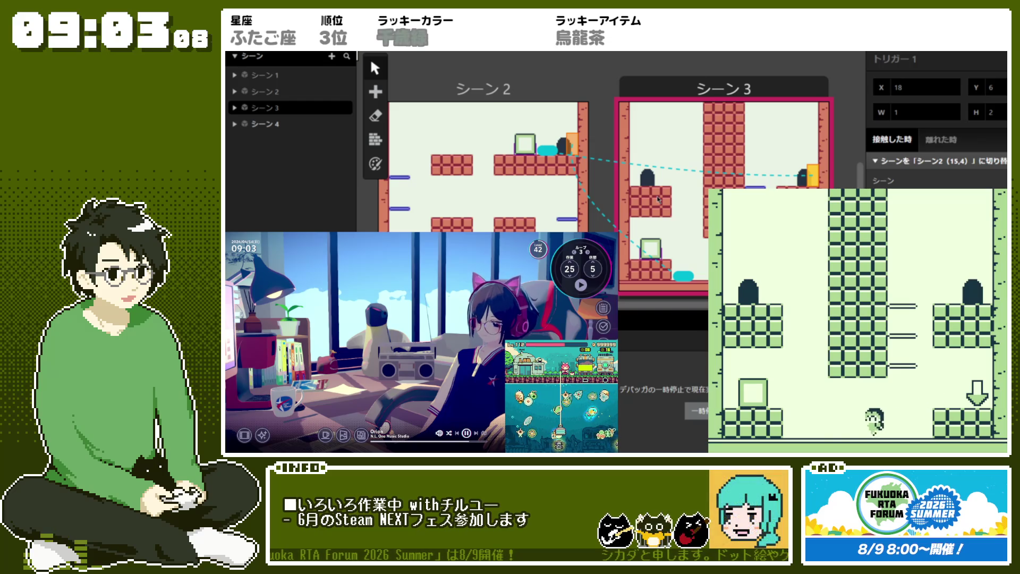
pyautogui.press('space')
pyautogui.press('Right')
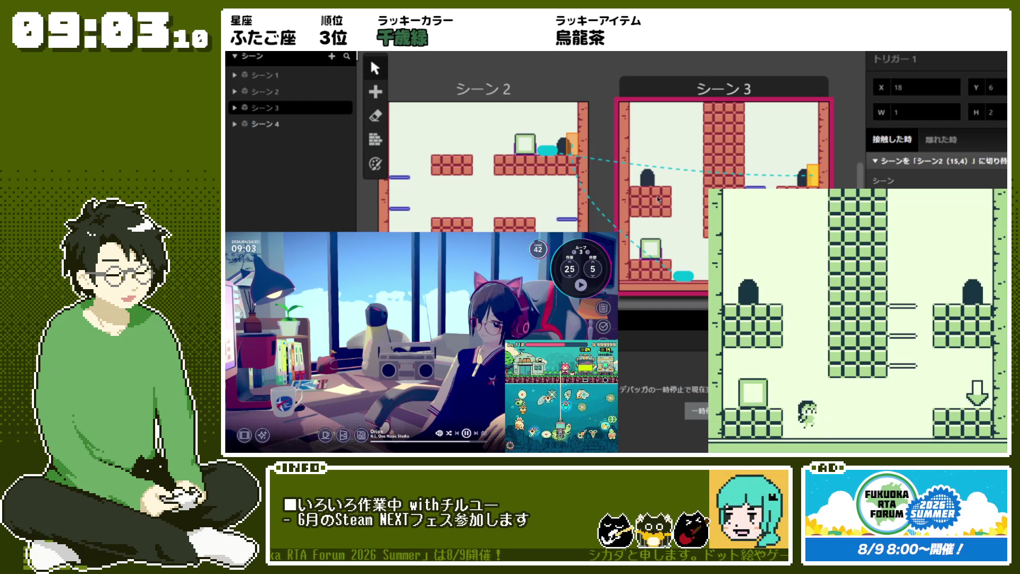
pyautogui.press('space')
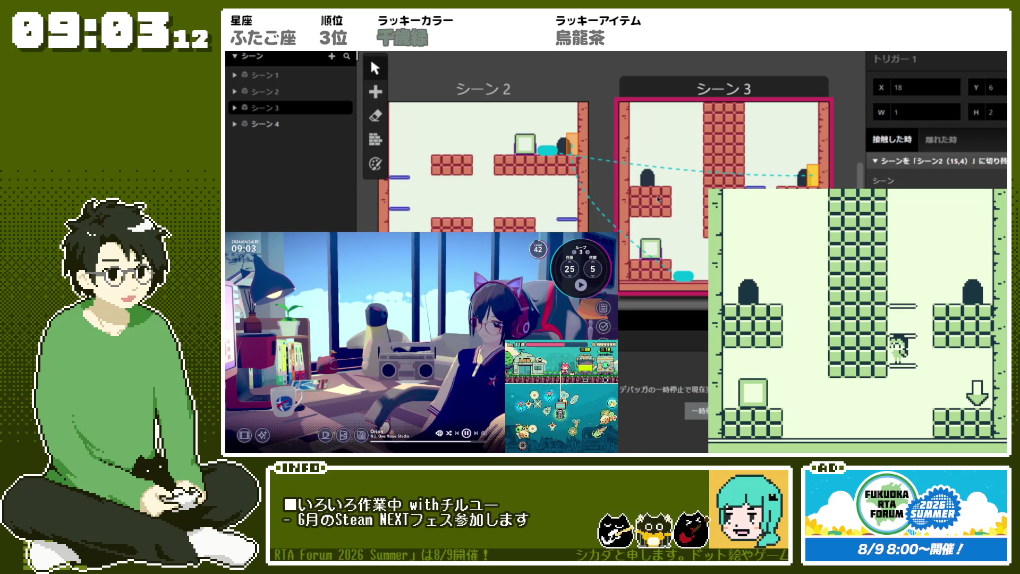
# - Pass through the rooms to the save point showing 'Saved.', then load from the title screen again
pyautogui.press('Right')
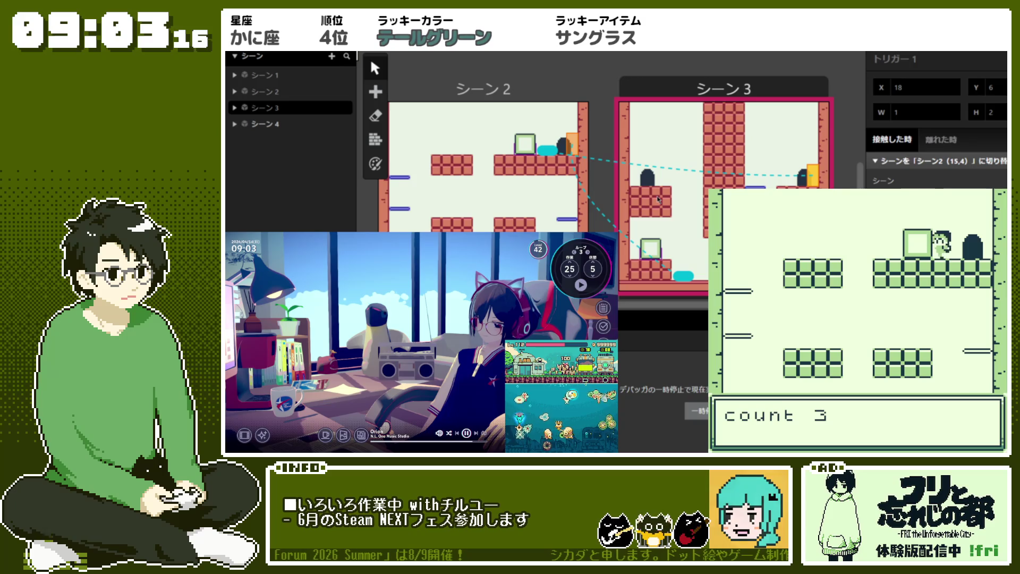
pyautogui.press('space')
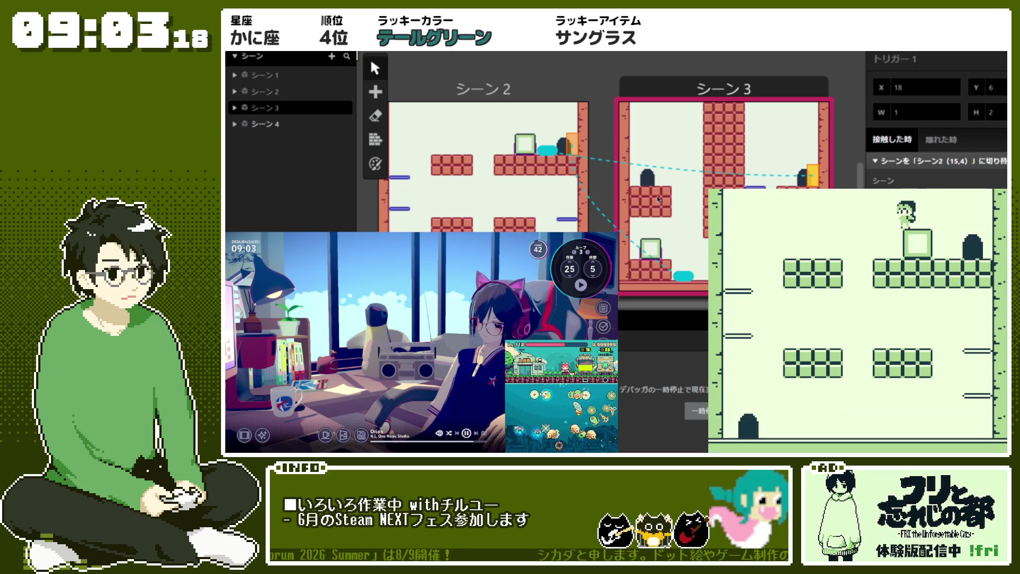
pyautogui.press('Left')
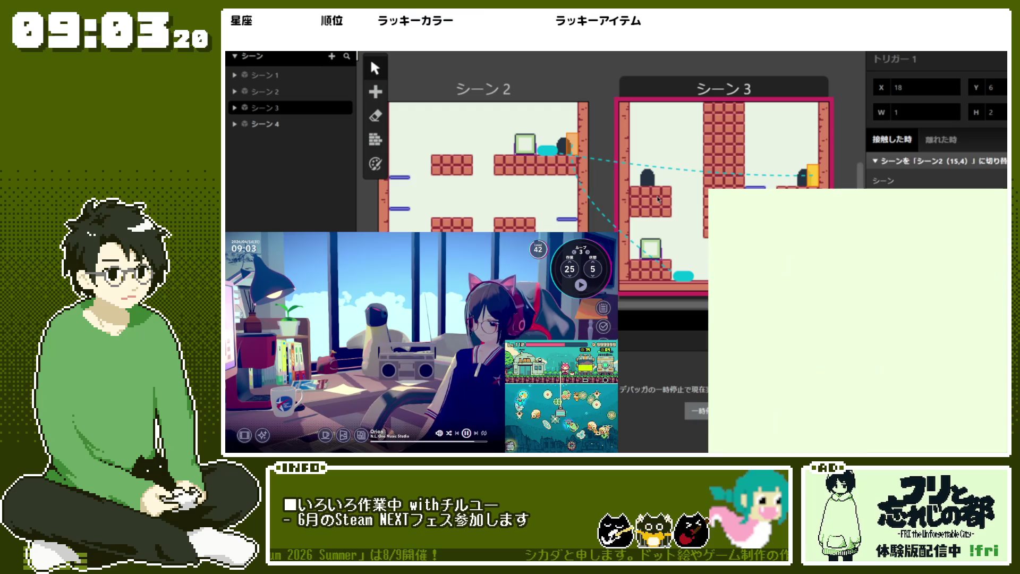
pyautogui.press('Right')
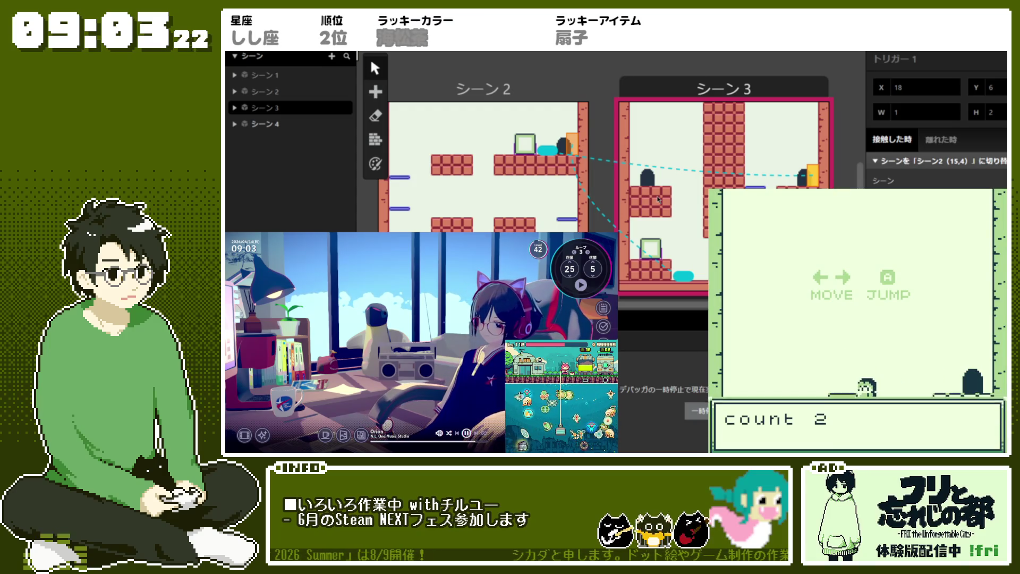
pyautogui.press('Right')
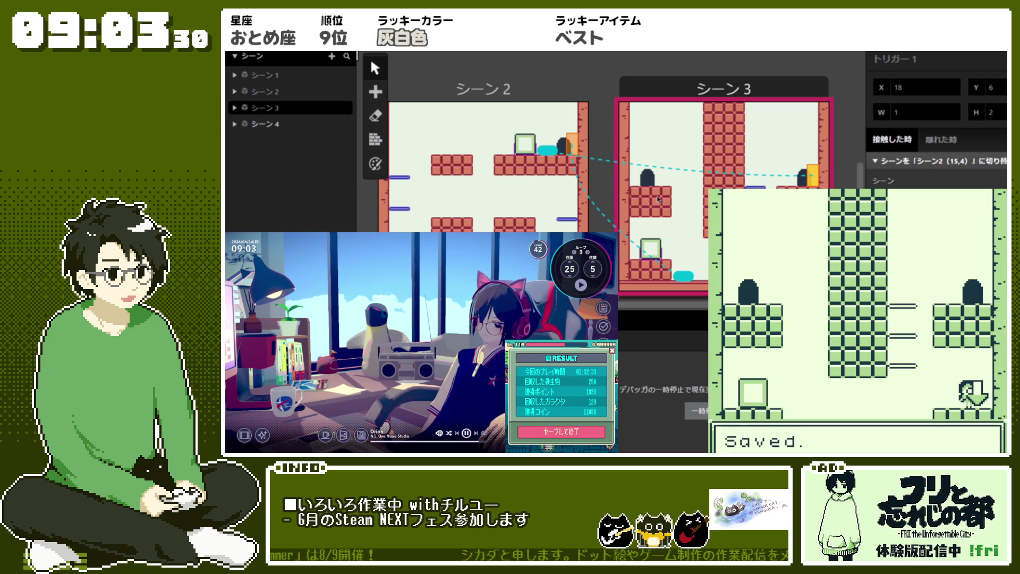
pyautogui.press('Down')
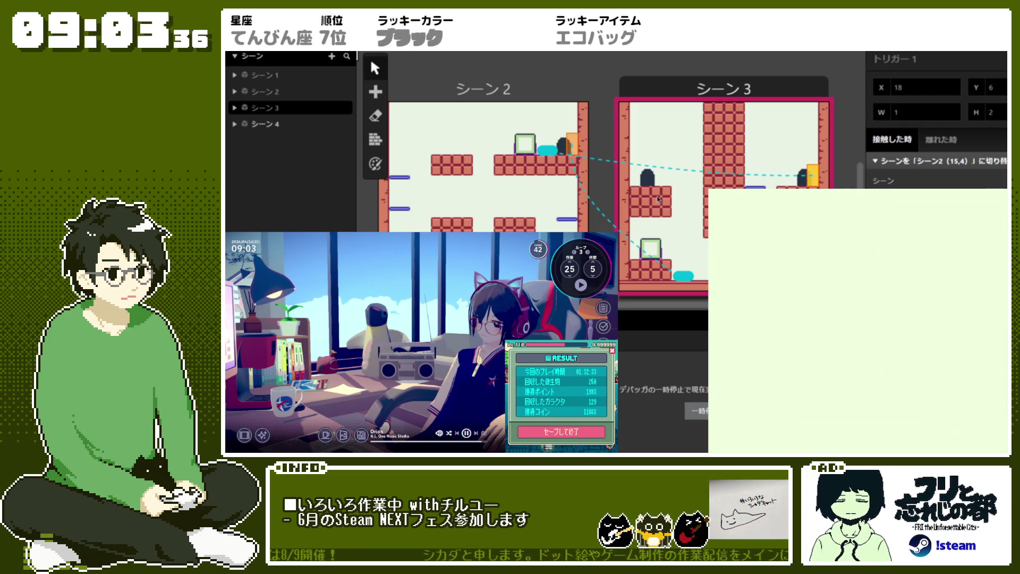
pyautogui.press('Return')
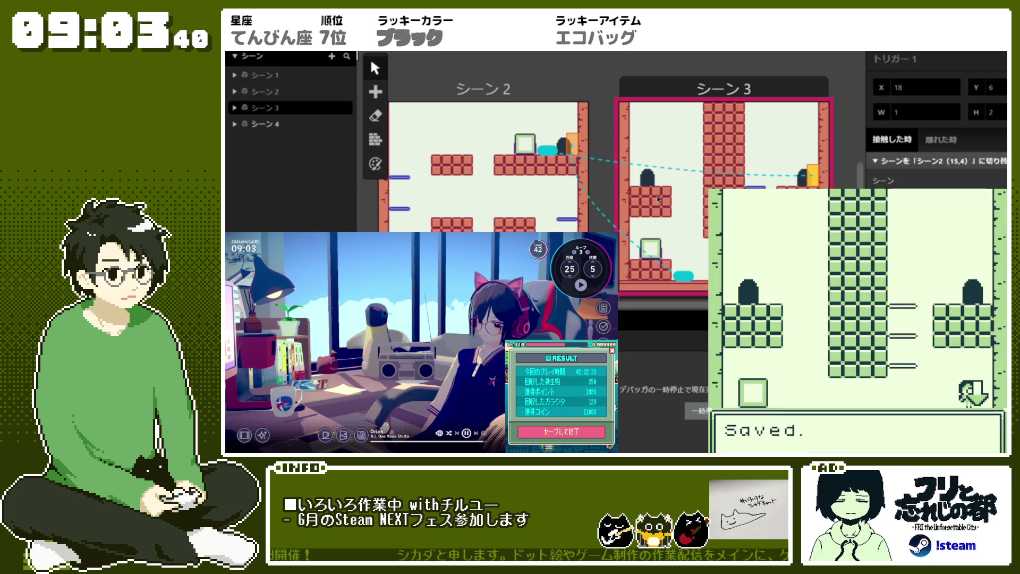
# - Keep playing the loaded game, raising the count to 5 and exiting the room at the top, then close the play window
pyautogui.press('Left')
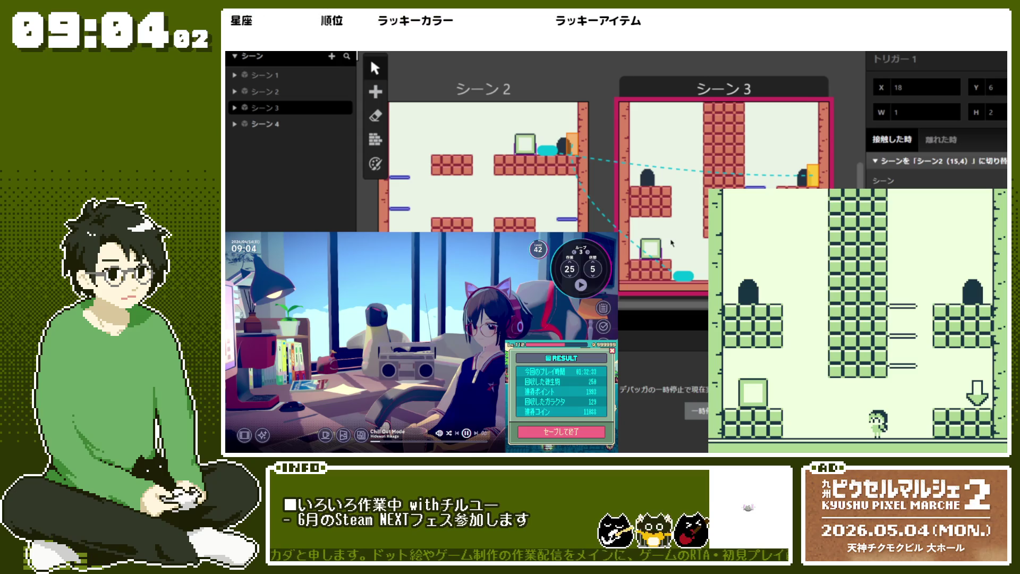
pyautogui.press('Left')
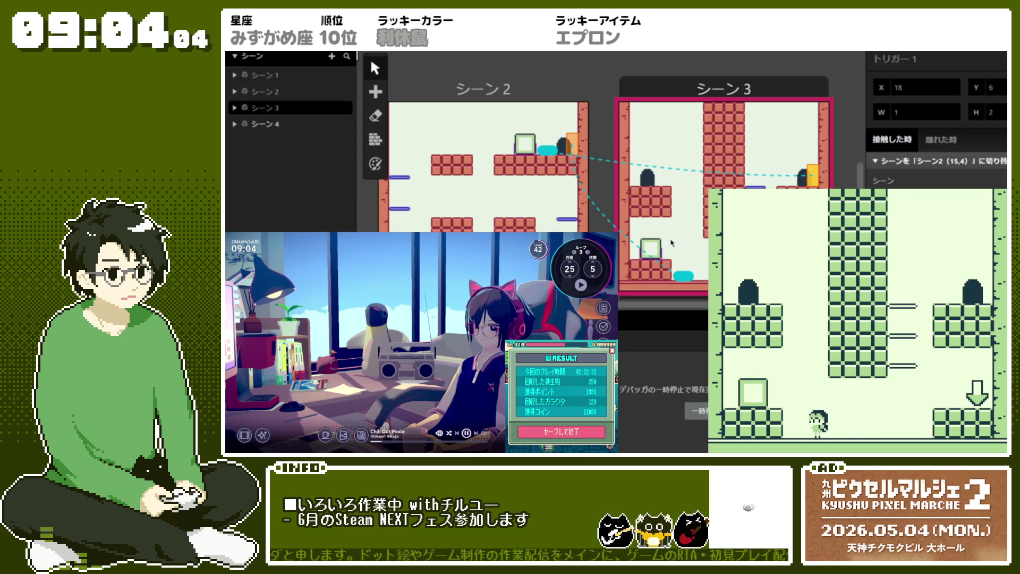
pyautogui.press('z')
pyautogui.press('Right')
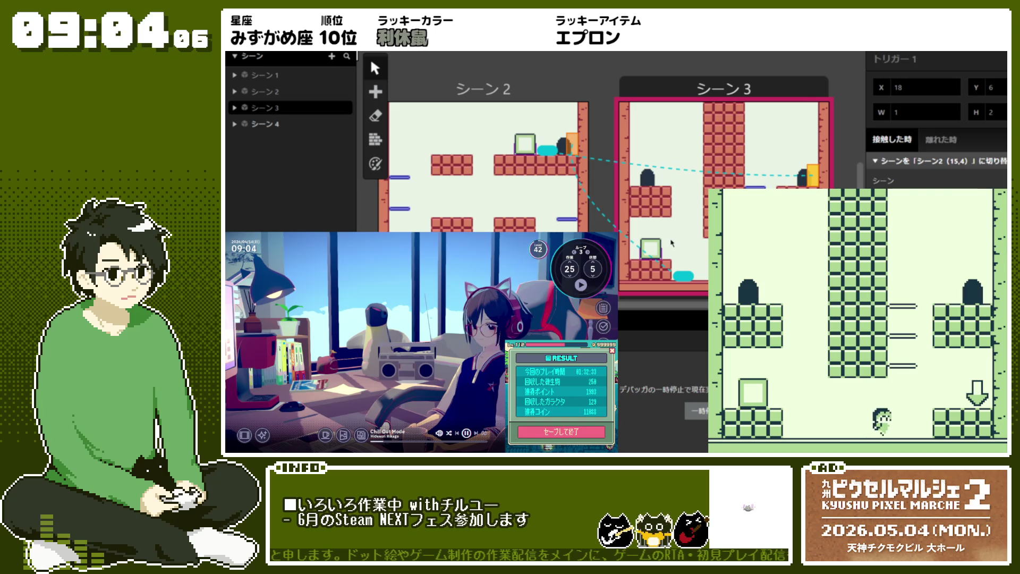
pyautogui.press('Left')
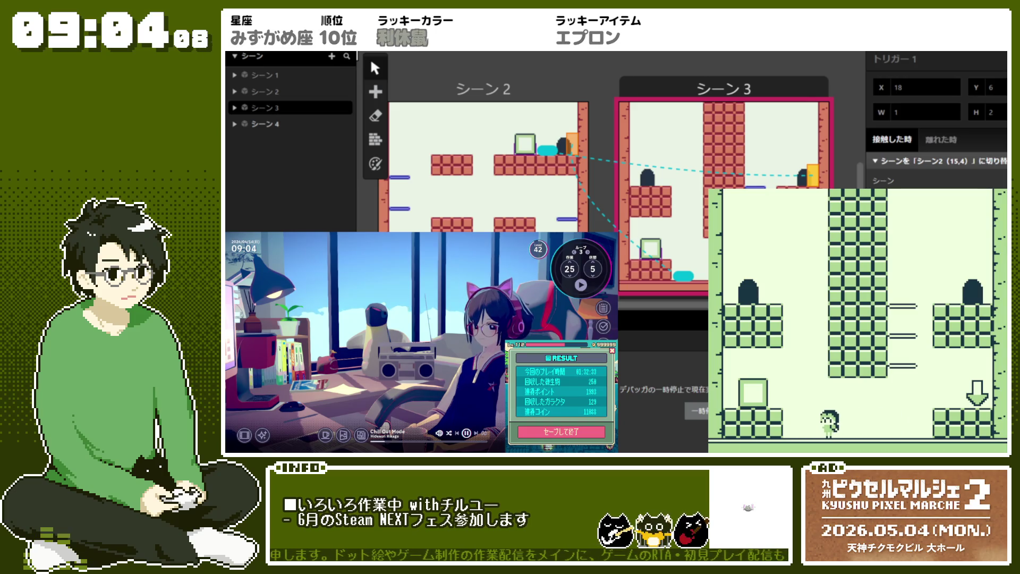
pyautogui.press('Left')
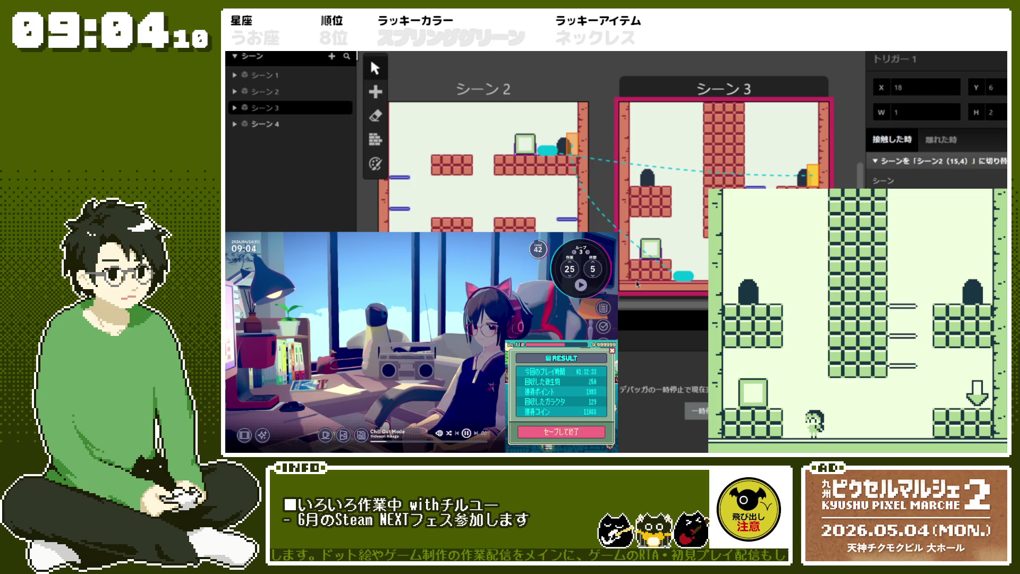
pyautogui.press('space')
pyautogui.press('Right')
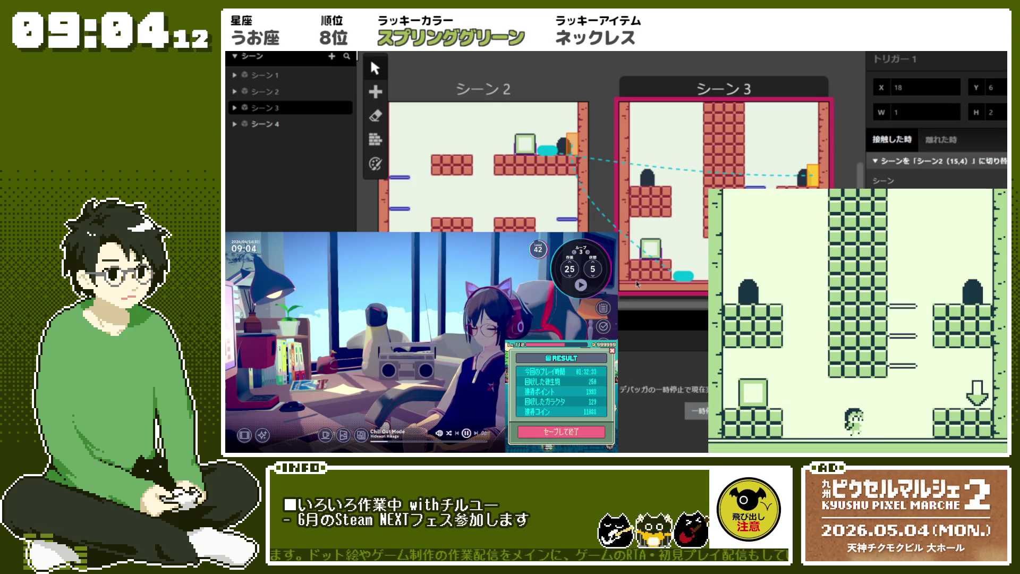
pyautogui.press('space')
pyautogui.press('Left')
pyautogui.press('space')
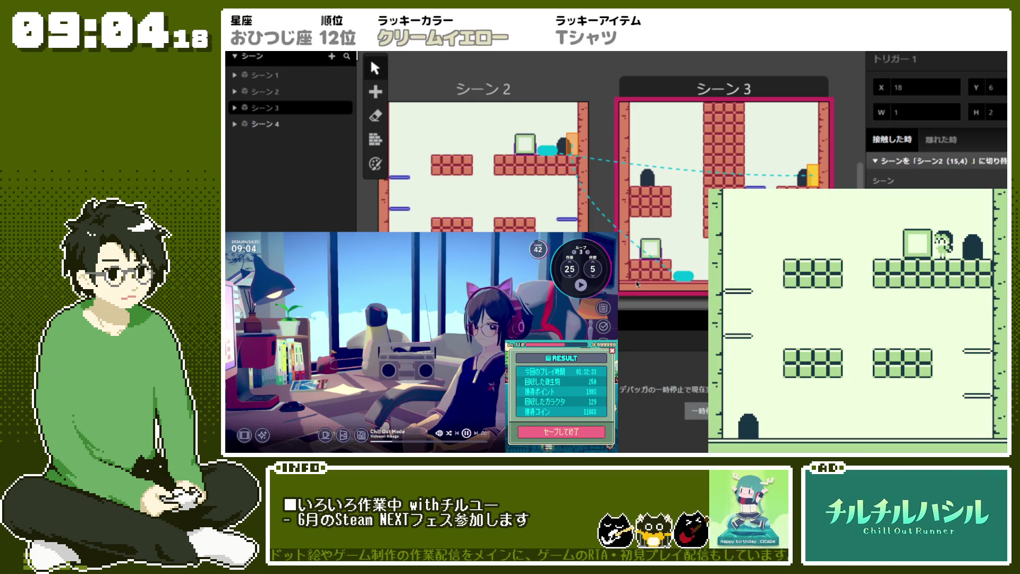
pyautogui.press('Escape')
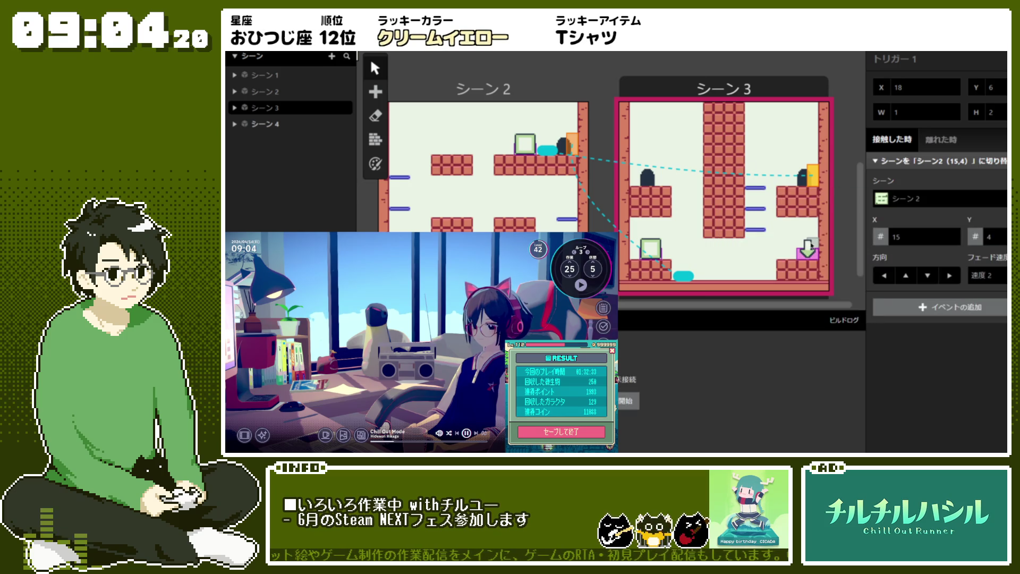